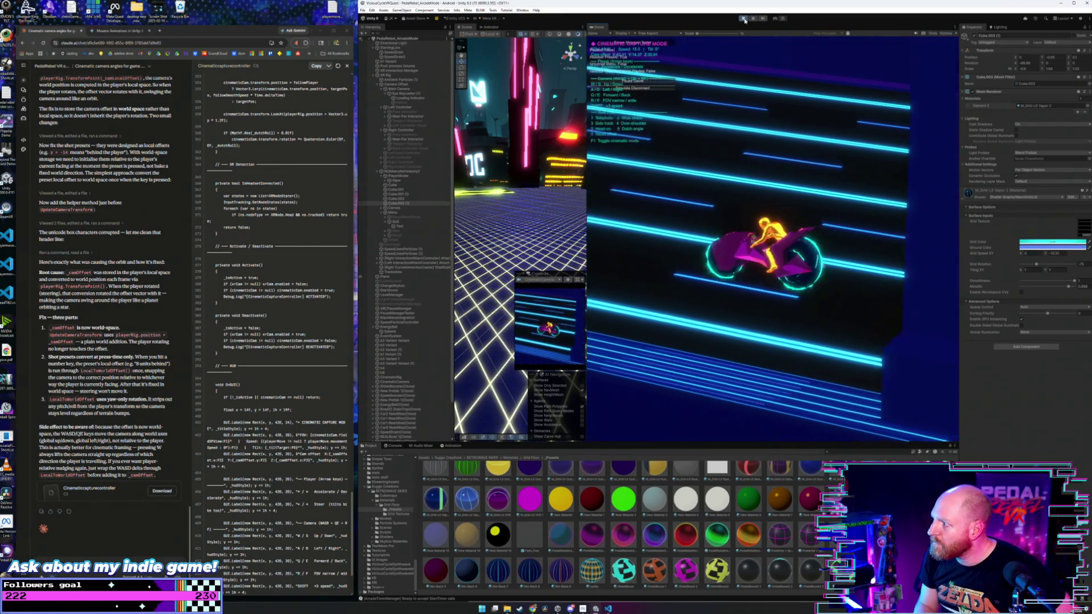
# - During play, select Canvas then the Viper bike in the Hierarchy, then turn on cinematic capture mode with F1
pyautogui.scroll(-3, 407, 405)
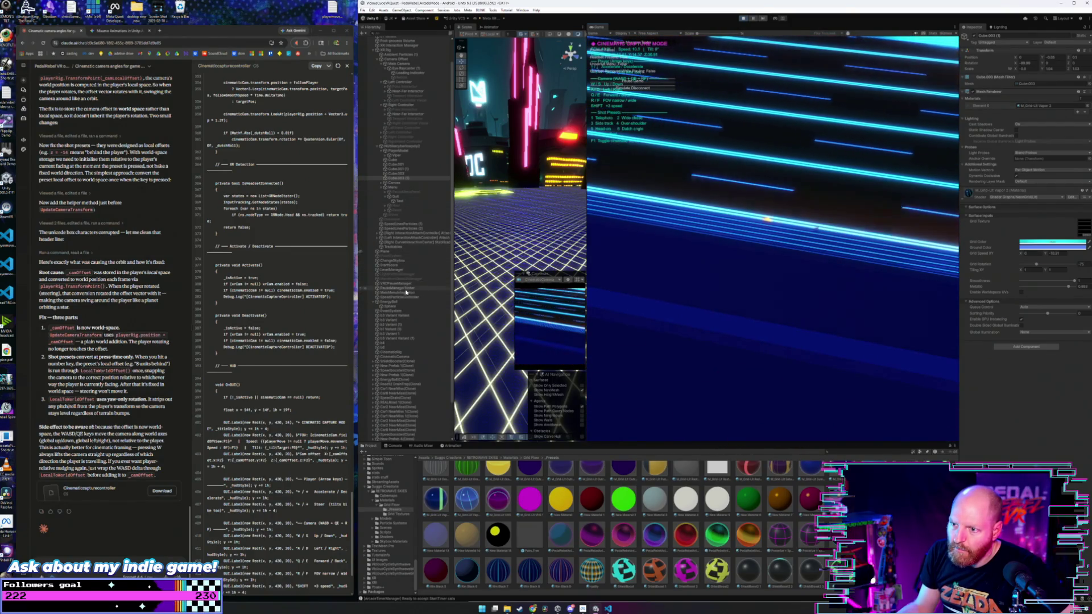
pyautogui.scroll(-1, 402, 328)
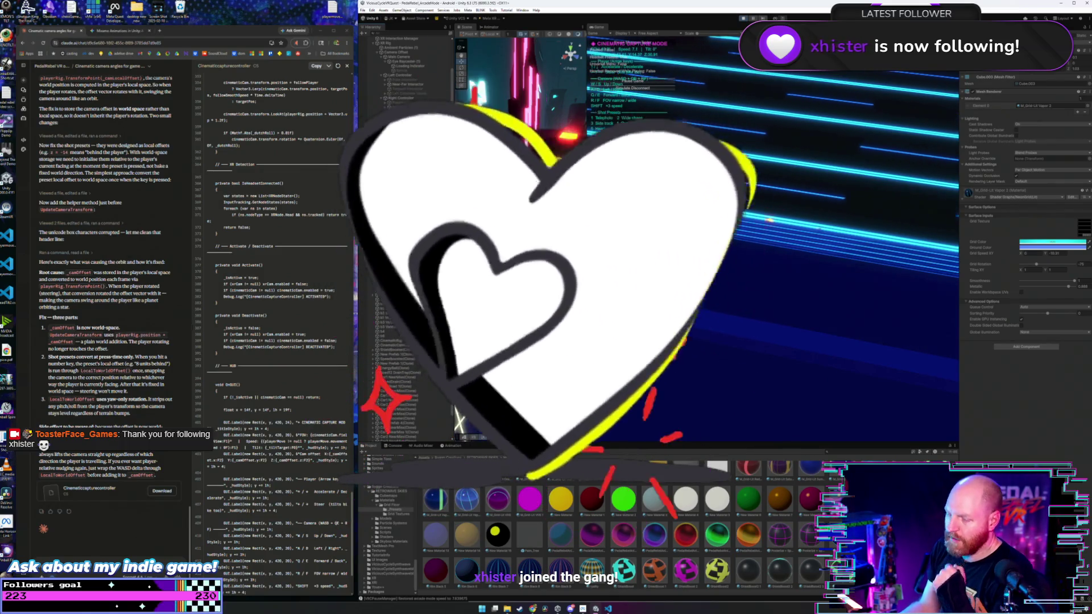
pyautogui.click(393, 175)
pyautogui.click(396, 149)
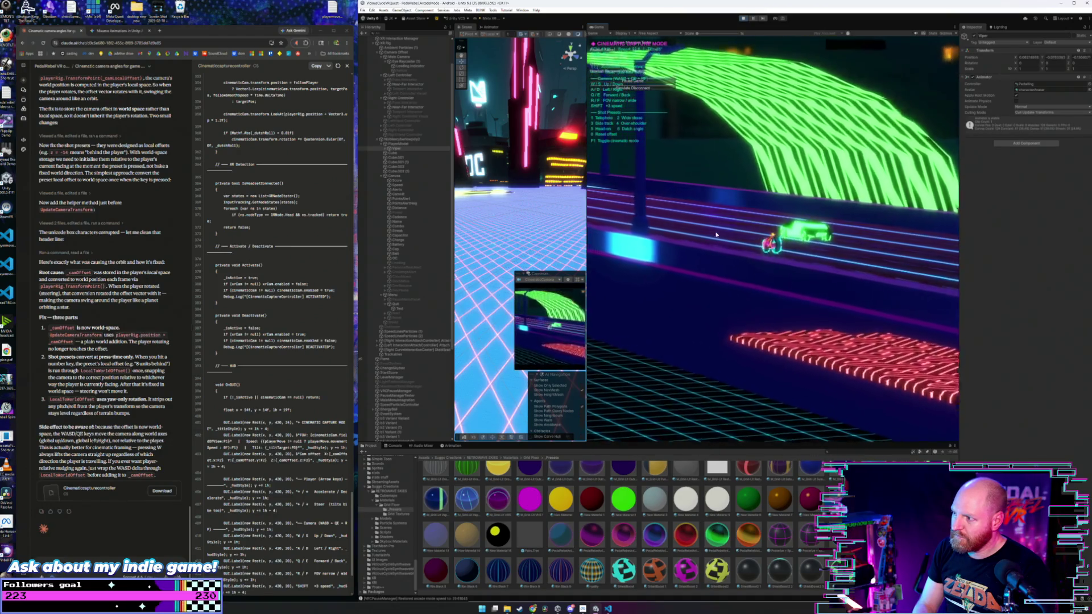
pyautogui.press('F1')
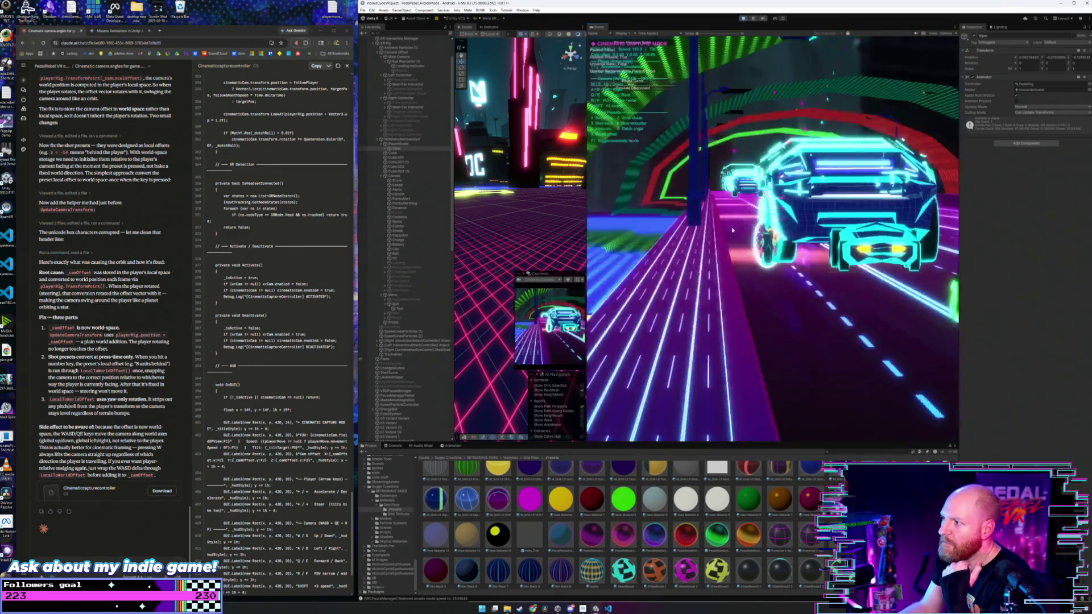
# - Stop the running game after watching the cinematic camera shots
pyautogui.click(744, 18)
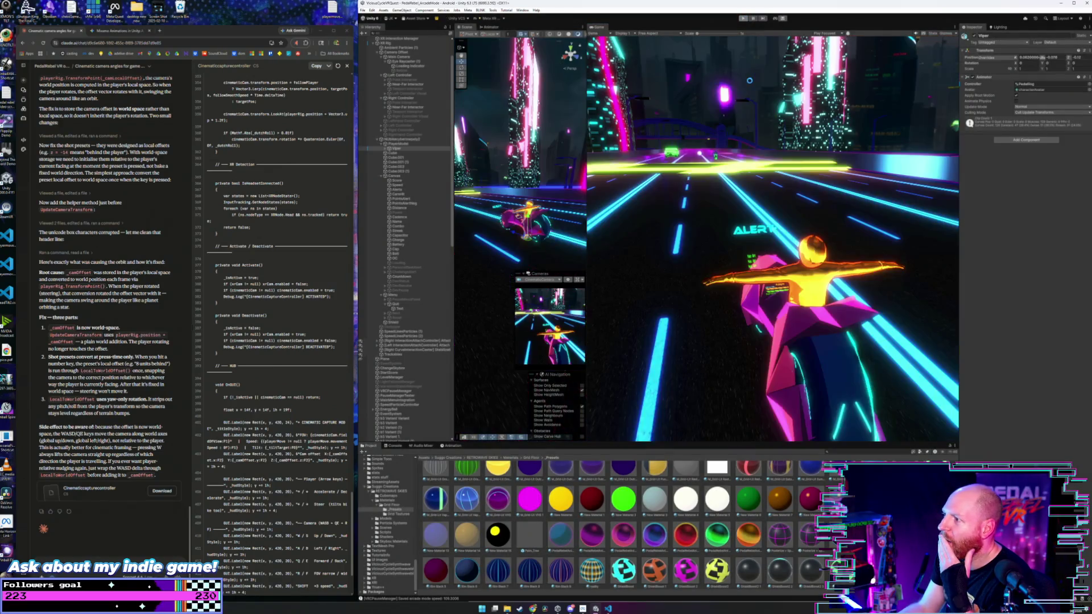
# - Select CinematicCamera, then the CinematicRig to show its Cinematic Capture Controller settings
pyautogui.scroll(-3, 406, 398)
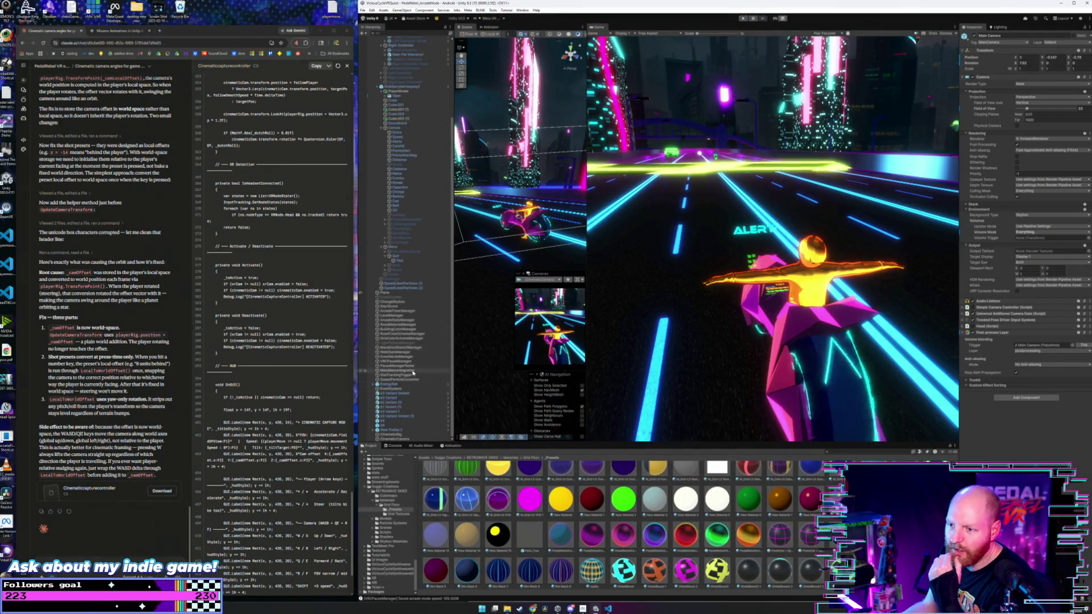
pyautogui.click(405, 439)
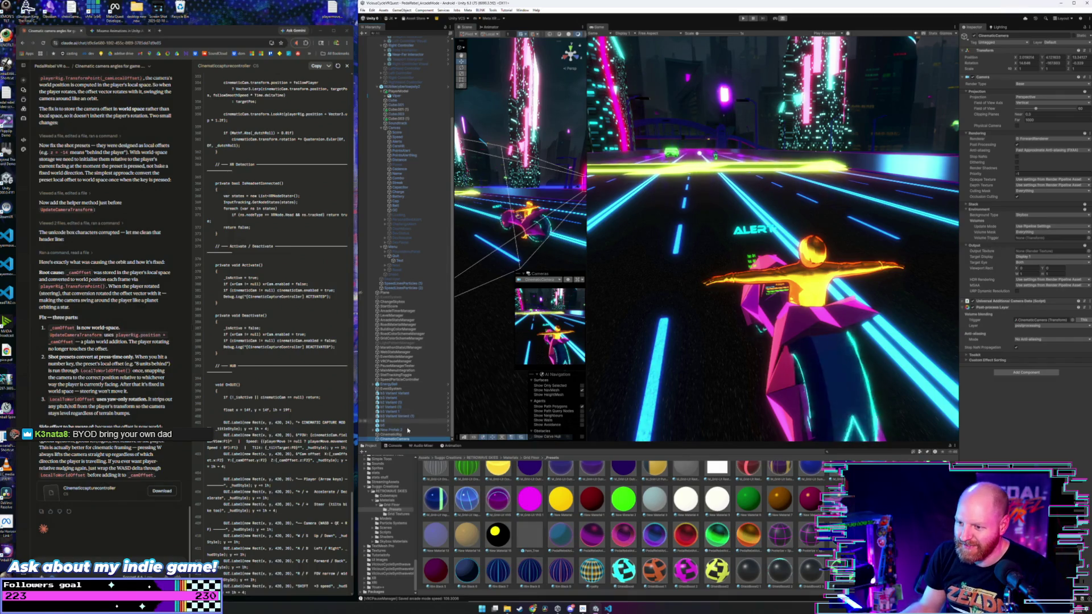
pyautogui.click(400, 435)
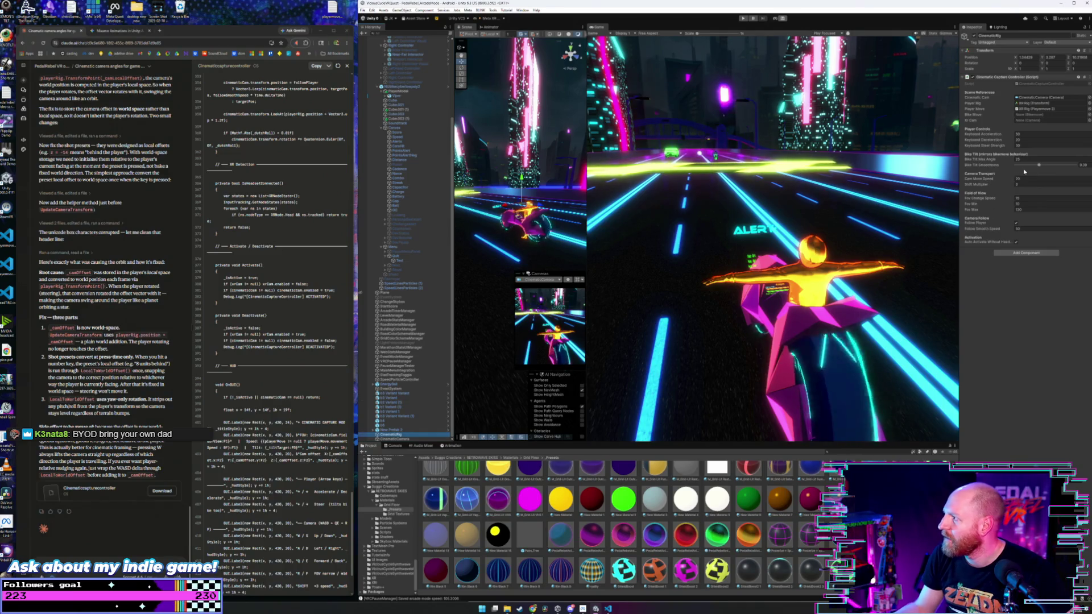
# - Lower Bike Tilt Smoothness to about 0.376 and start the game to test it
pyautogui.moveTo(1038, 166); pyautogui.dragTo(1045, 166)
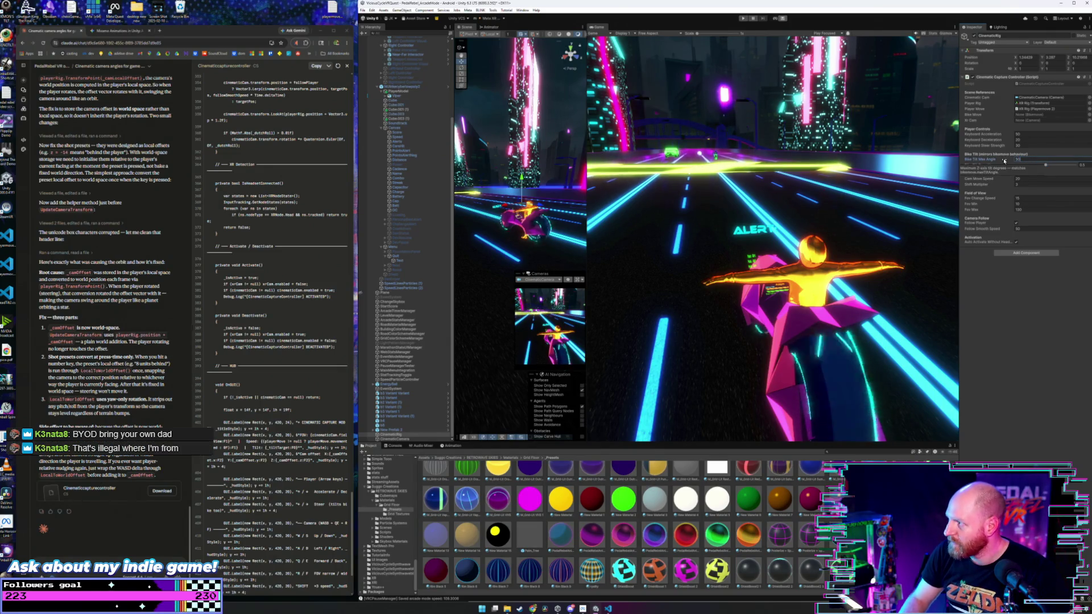
pyautogui.click(742, 18)
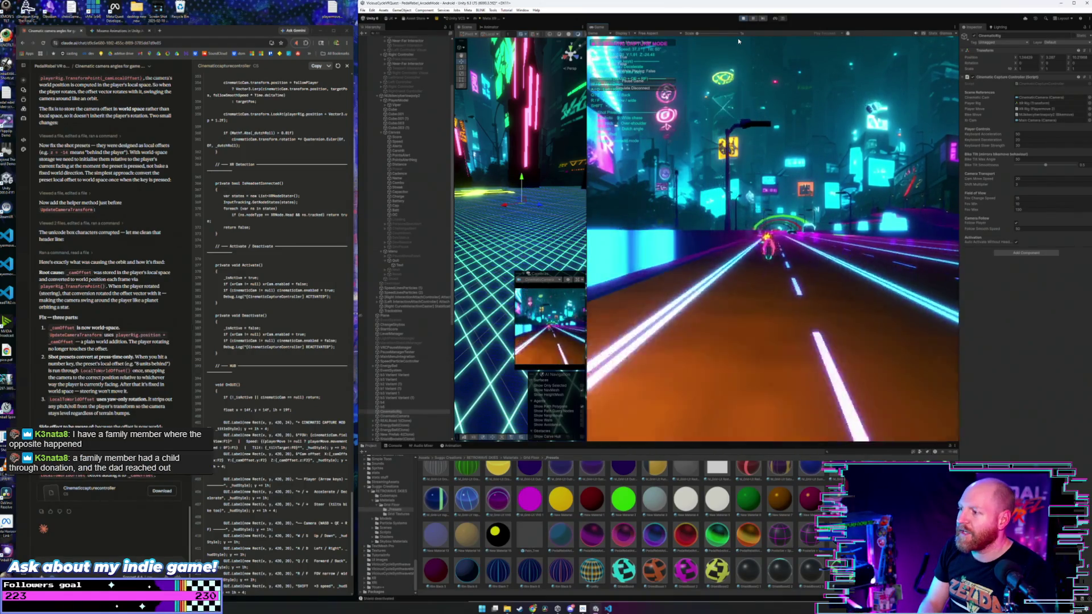
# - Cycle the chase shots: close (1), wide (2), then back to close (1)
pyautogui.press('1')
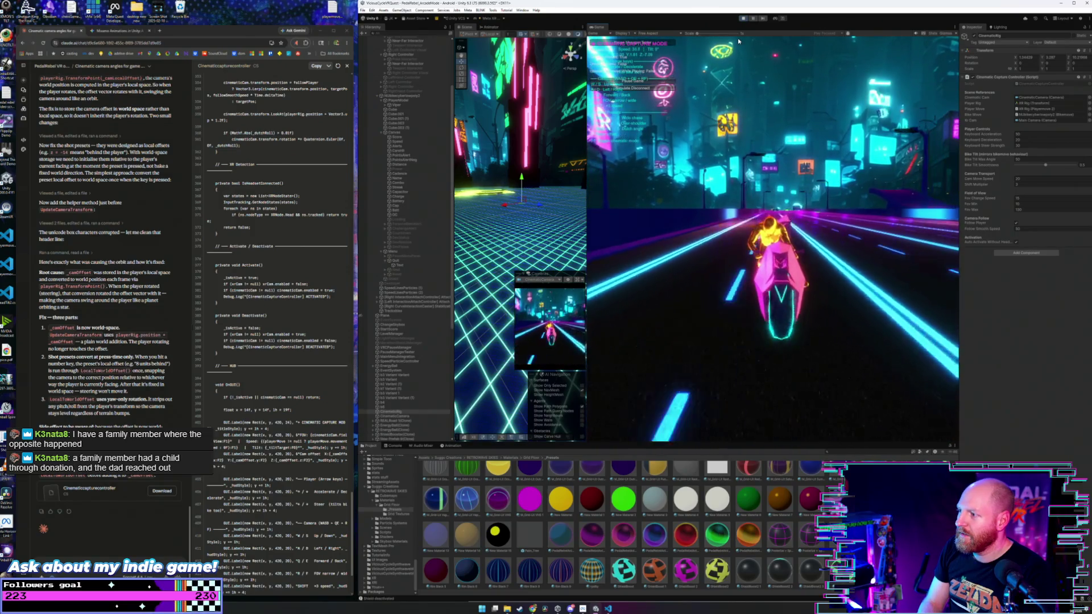
pyautogui.press('2')
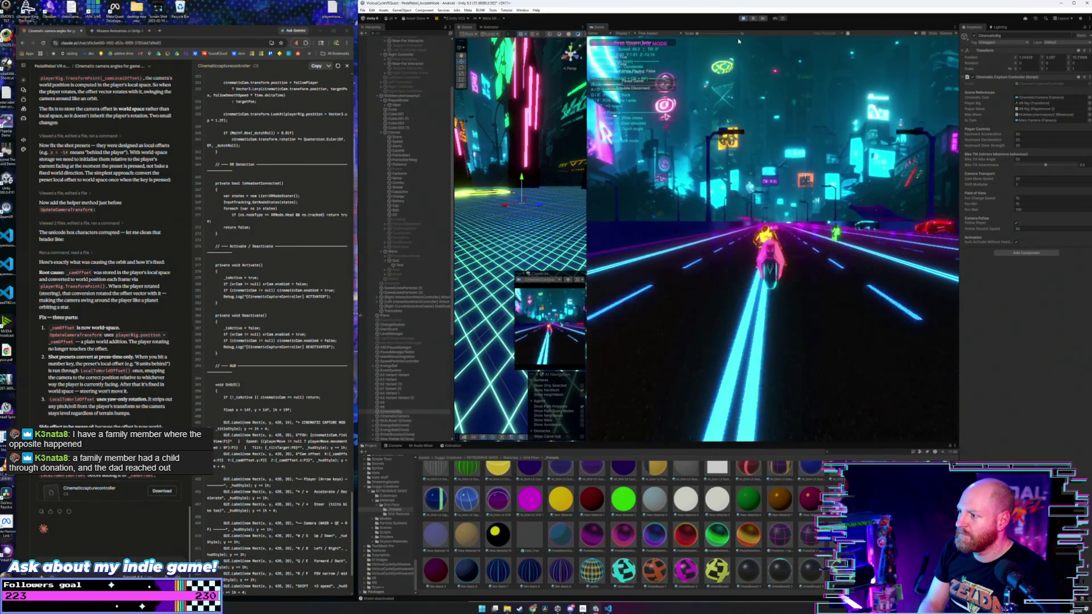
pyautogui.press('1')
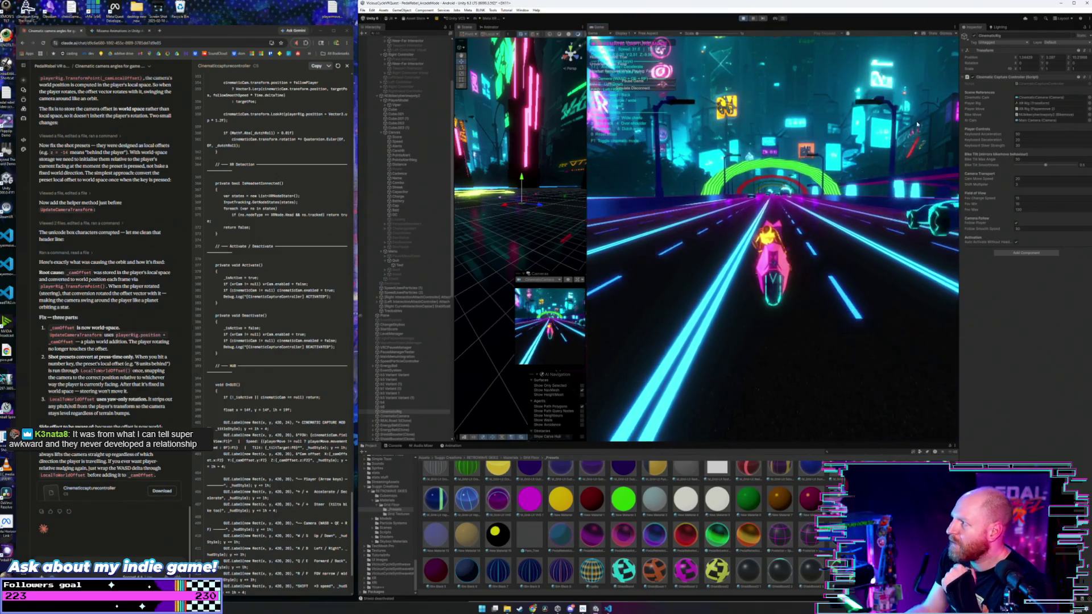
# - Lower Bike Tilt Smoothness to about 0.18, resume the race, then stop the game
pyautogui.click(1050, 165)
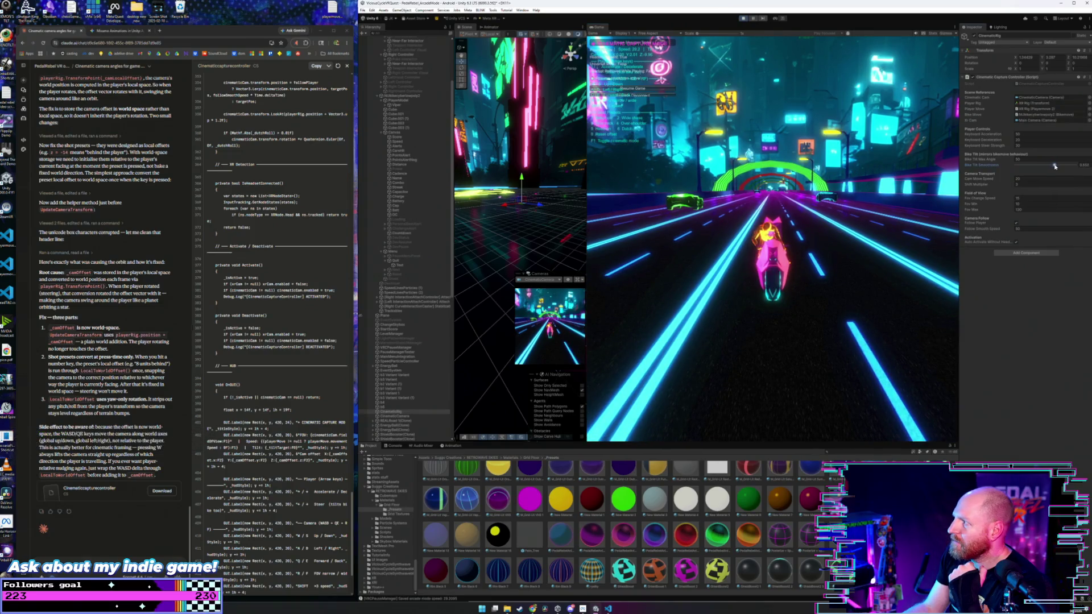
pyautogui.moveTo(1054, 166); pyautogui.dragTo(1023, 166)
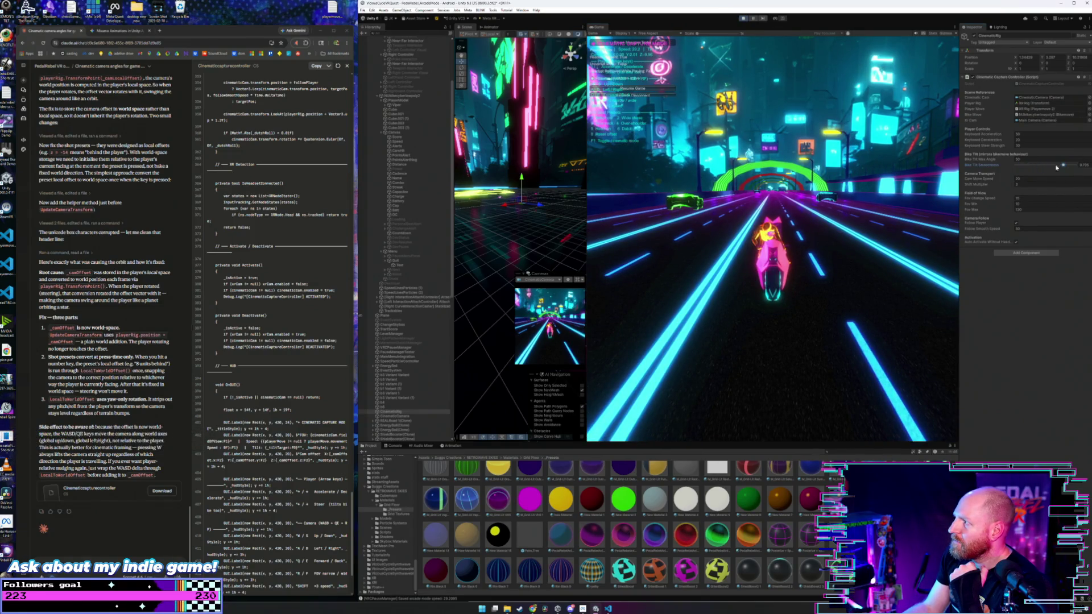
pyautogui.click(756, 76)
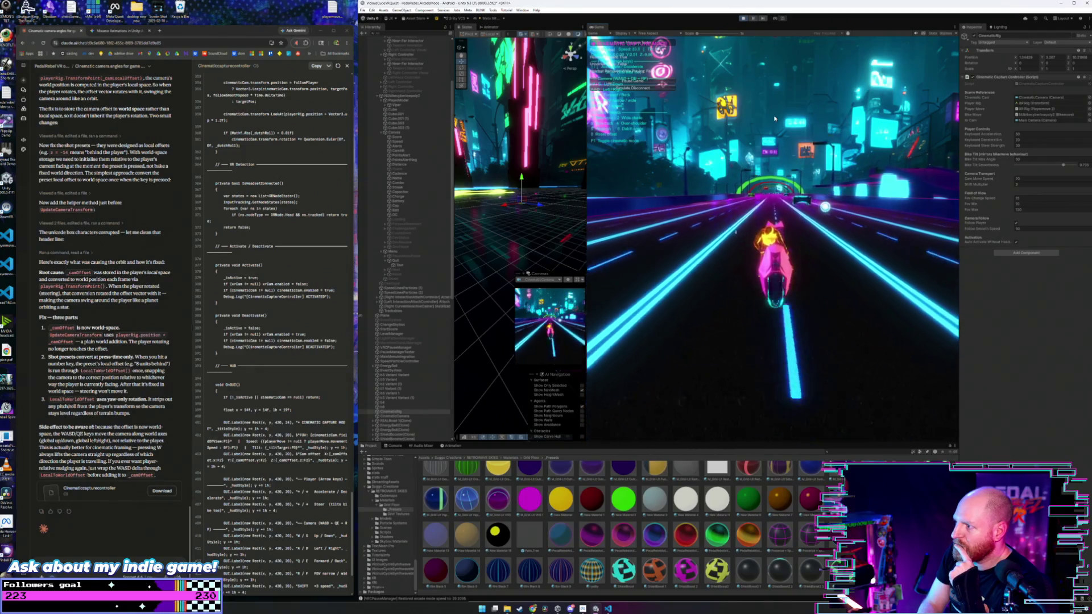
pyautogui.click(742, 19)
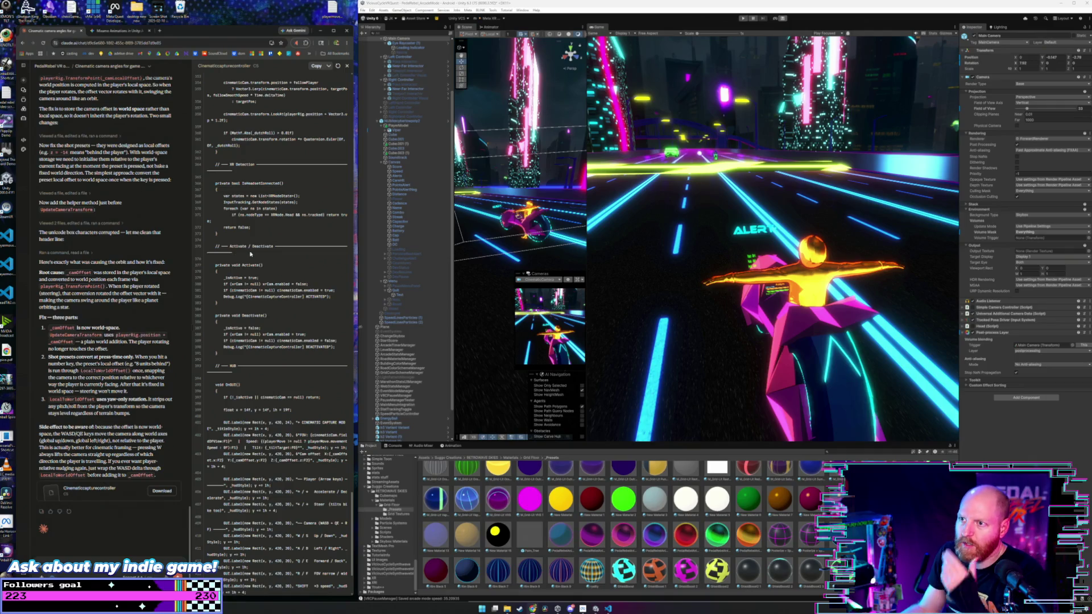
# - Select the NUbikecyberlowpoly2 bike and paste a note that the bike isn't rotating into chat
pyautogui.click(535, 219)
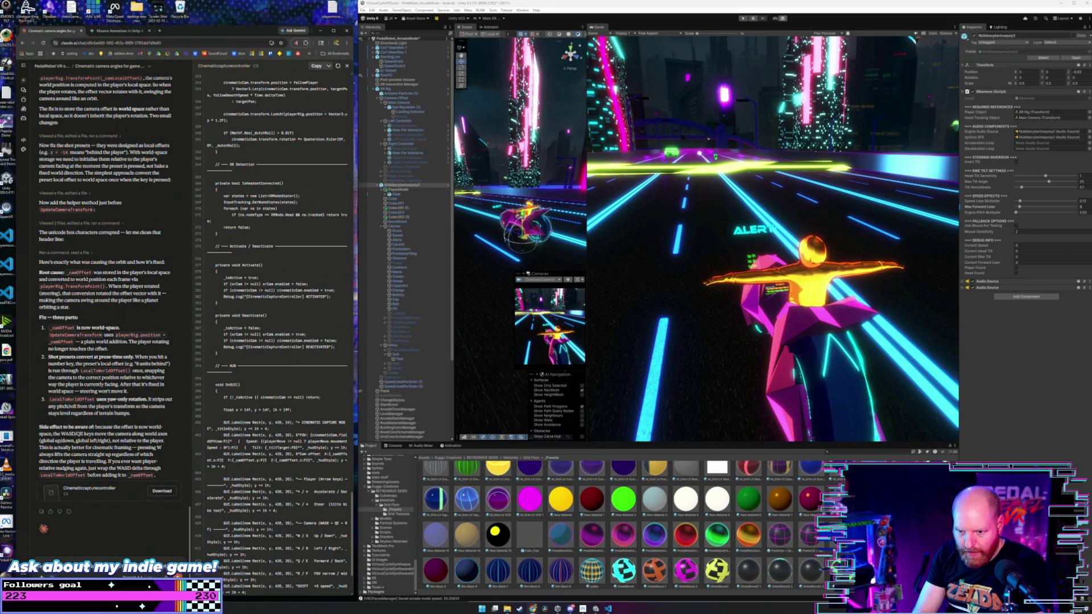
pyautogui.hotkey('ctrl', 'v')
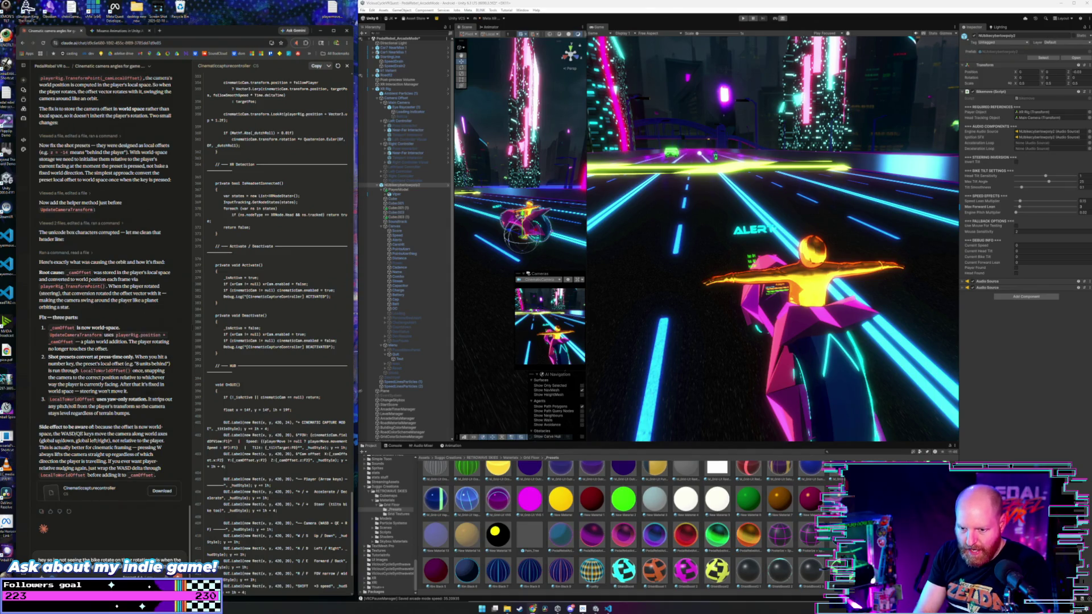
# - Send Claude the request that the bike lean on its z axis like it does with the headset
pyautogui.hotkey('ctrl', 'v')
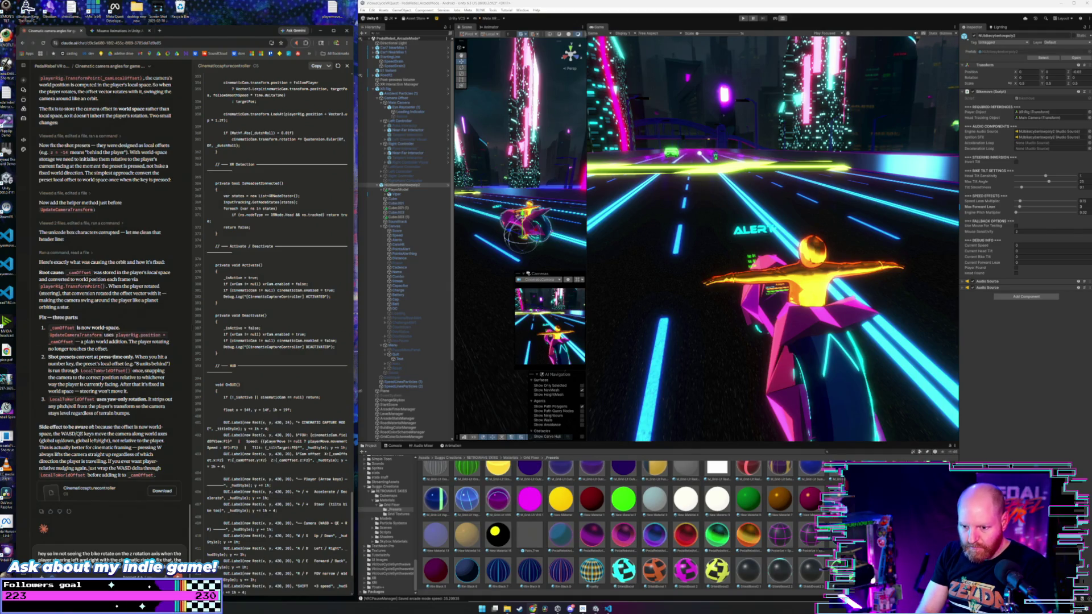
pyautogui.write('bike should move very similar to how it does when the headset is')
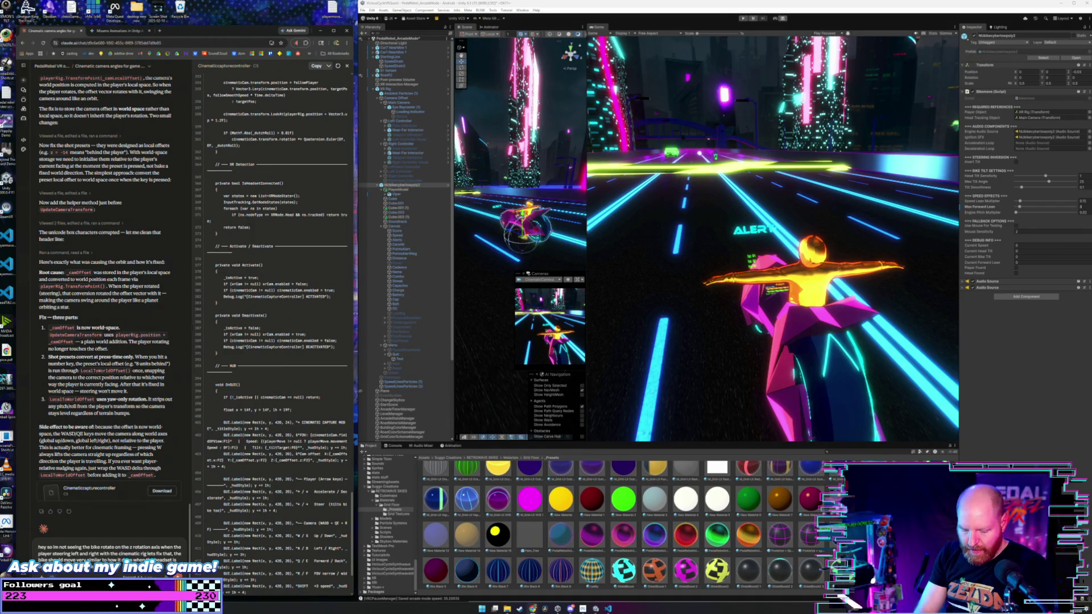
pyautogui.press('Return')
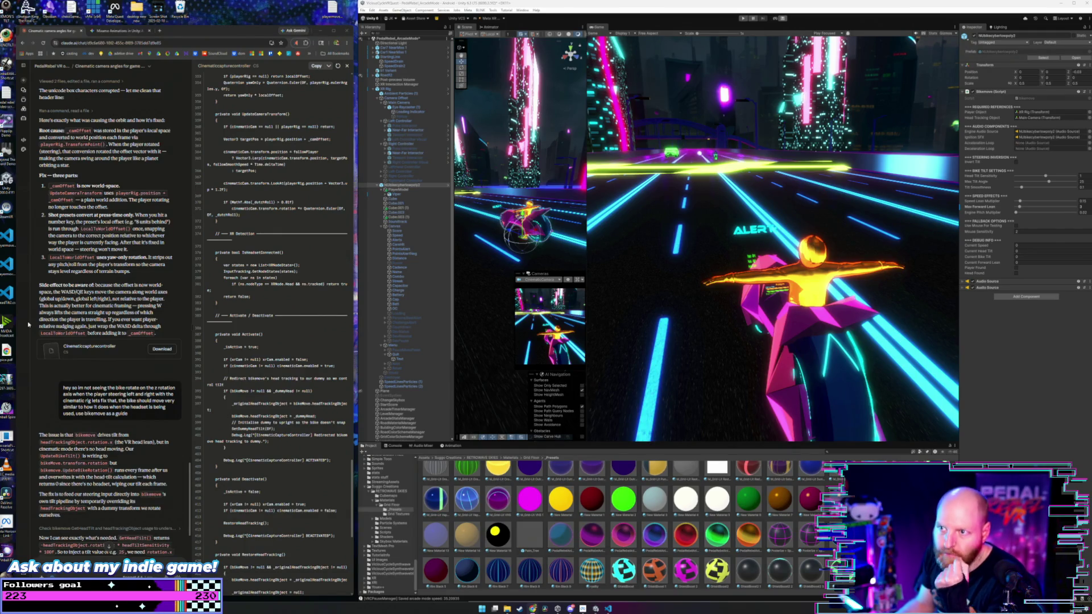
pyautogui.click(362, 9)
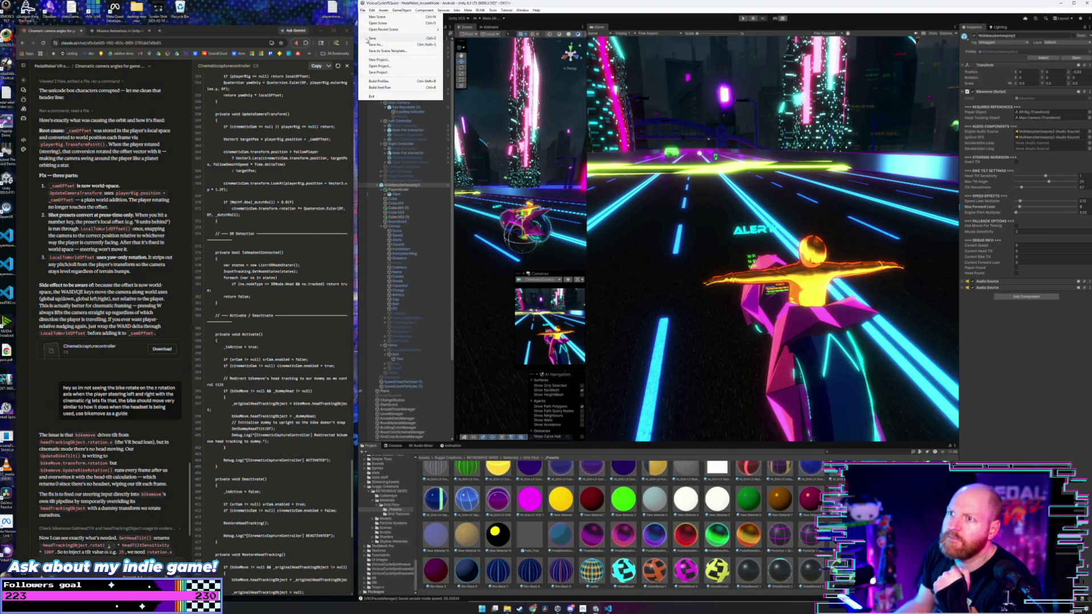
pyautogui.click(362, 9)
pyautogui.click(363, 10)
pyautogui.click(362, 9)
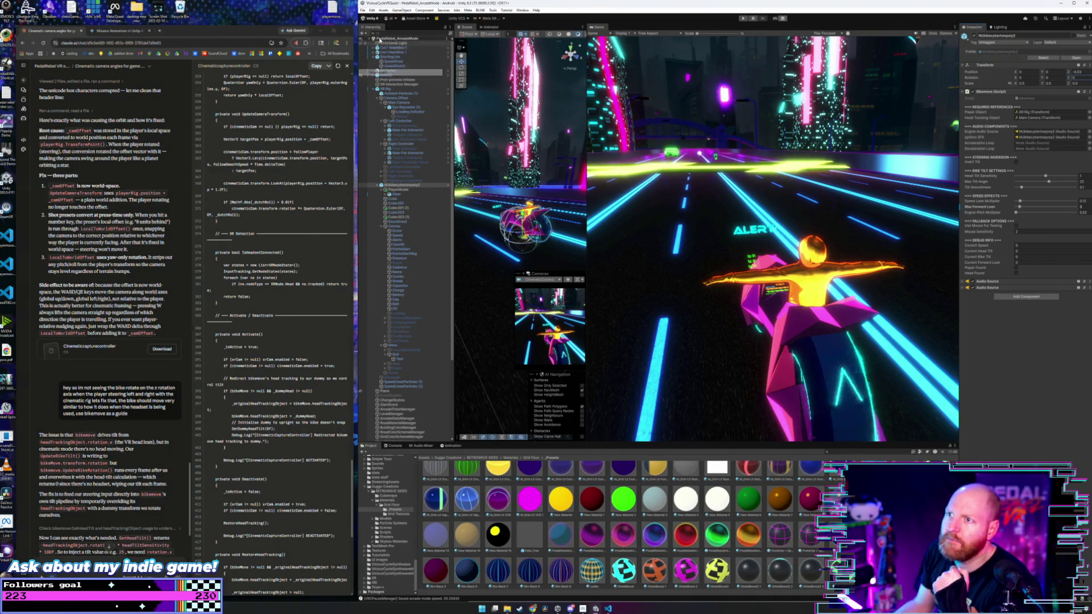
pyautogui.scroll(-6, 147, 424)
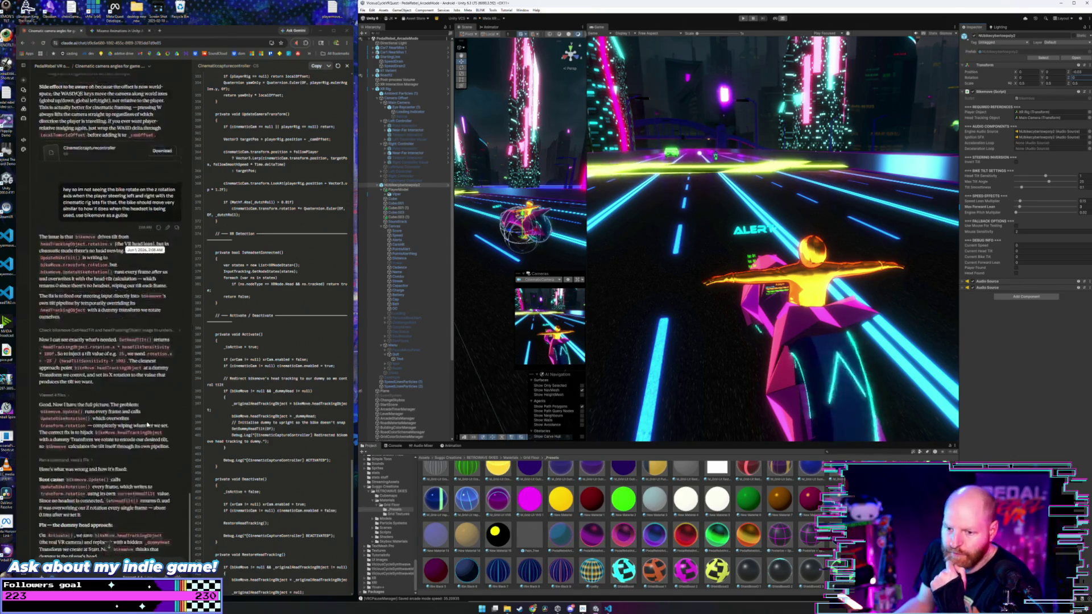
pyautogui.scroll(-2, 146, 423)
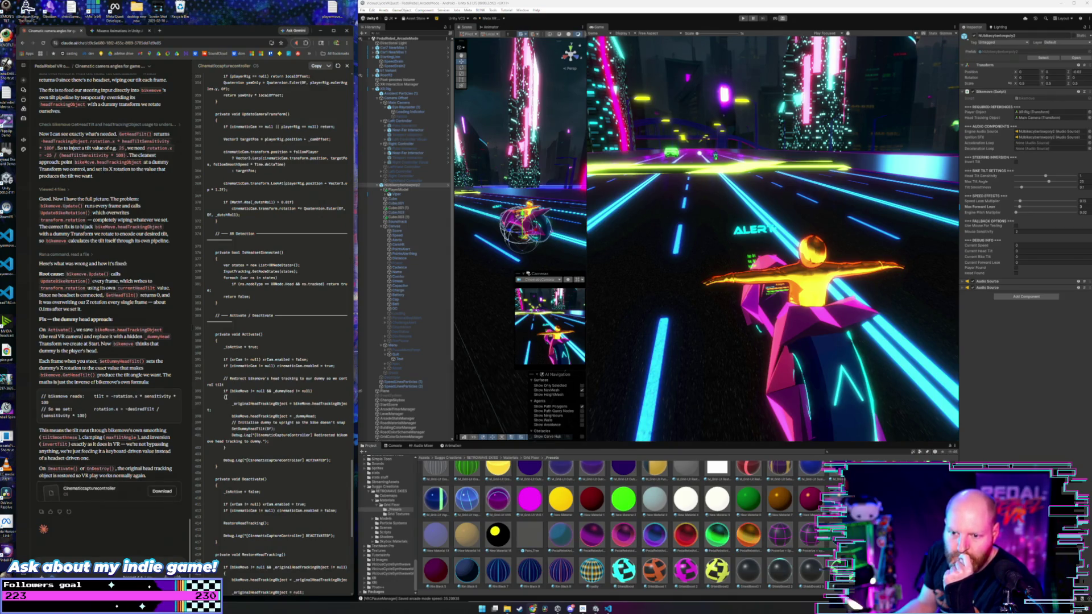
pyautogui.scroll(3, 132, 405)
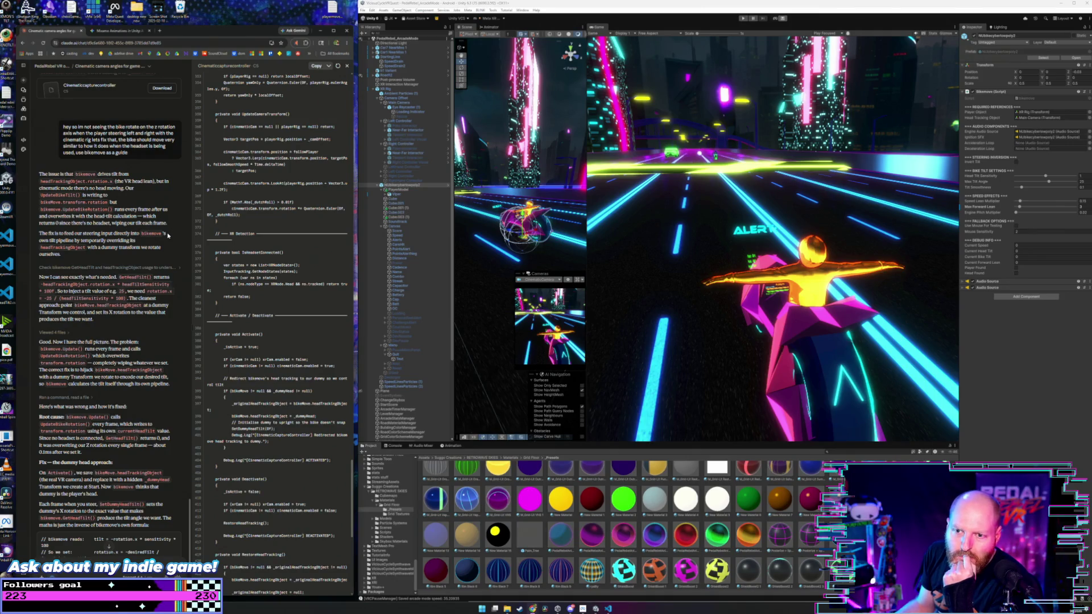
pyautogui.scroll(-3, 169, 229)
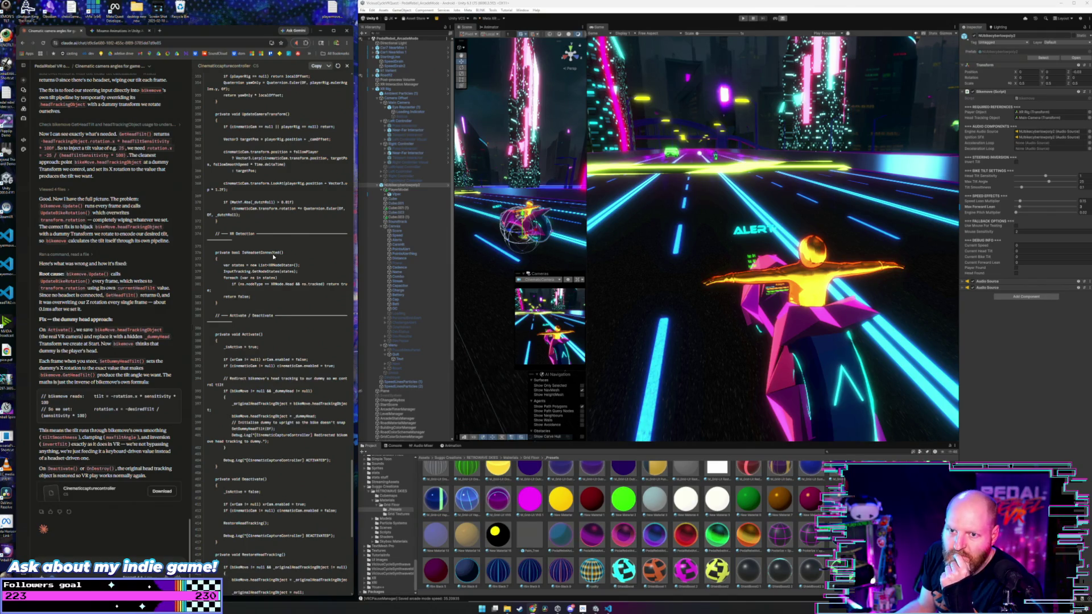
# - Replace all of CinematicCaptureController.cs with Claude's updated code, then return to Unity
pyautogui.click(316, 66)
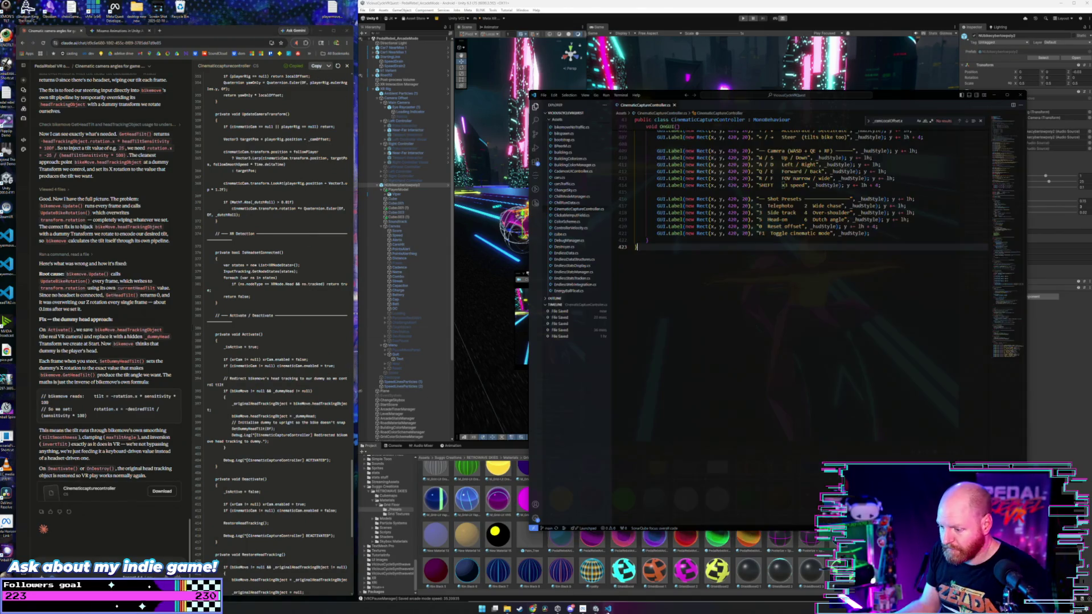
pyautogui.hotkey('alt', 'Tab')
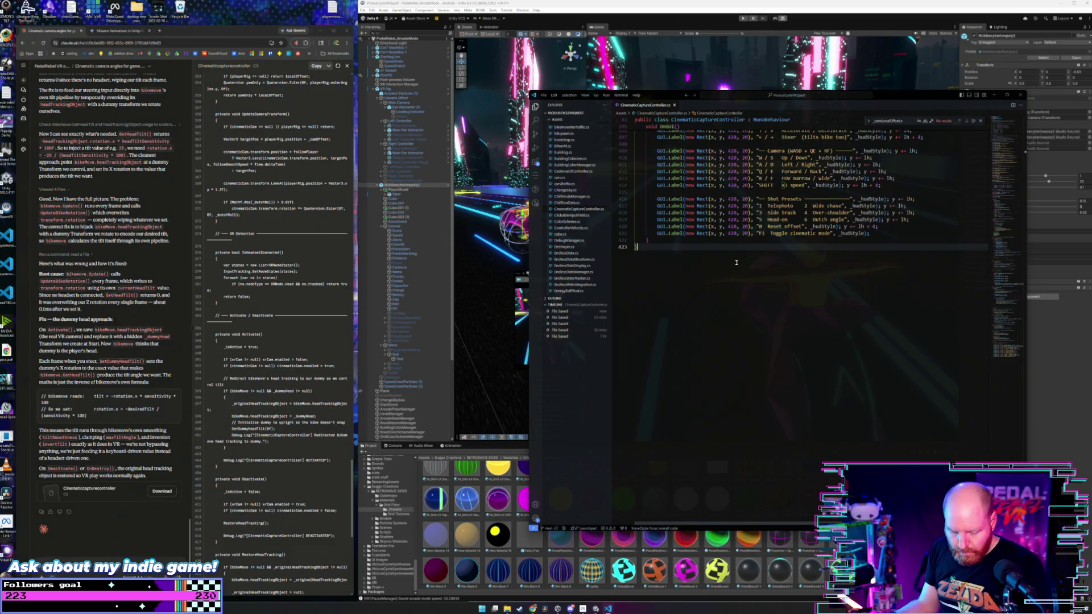
pyautogui.hotkey('ctrl', 'a')
pyautogui.hotkey('ctrl', 'v')
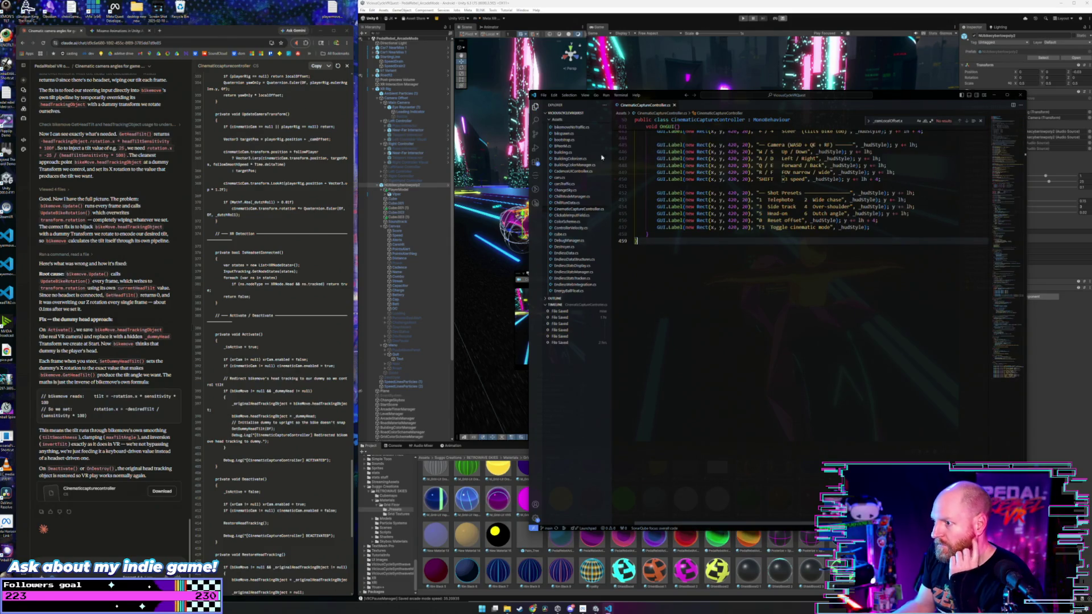
pyautogui.click(612, 4)
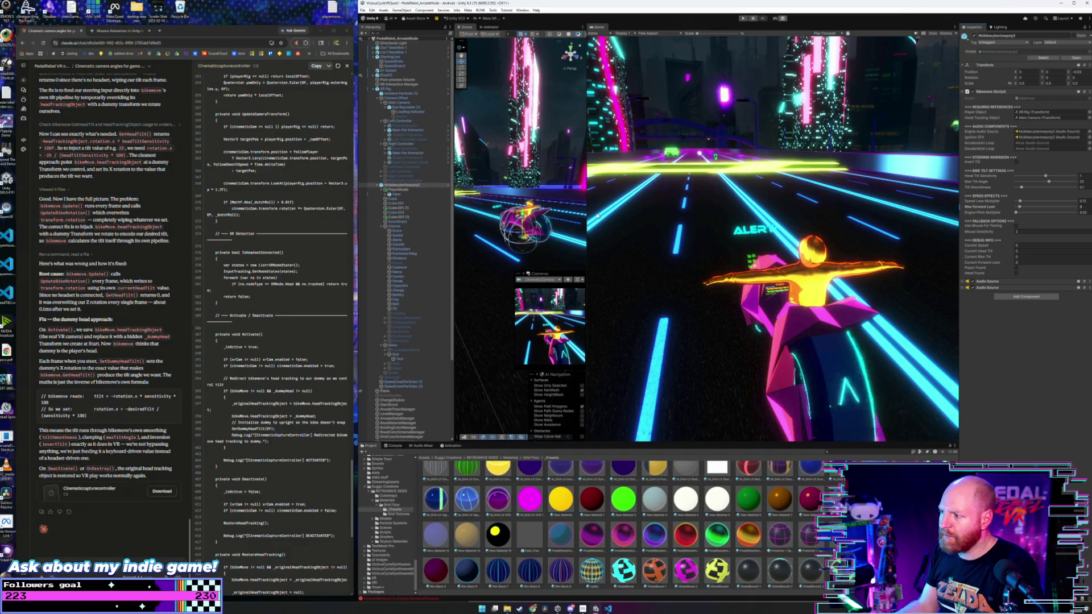
# - Start the game and switch on cinematic capture mode with F1
pyautogui.click(740, 19)
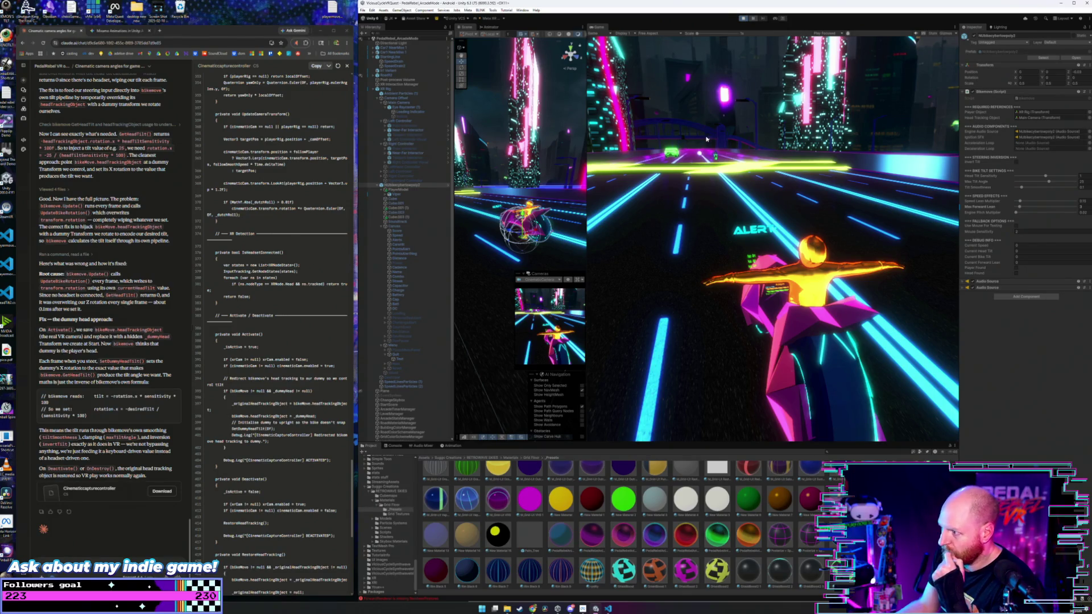
pyautogui.press('F1')
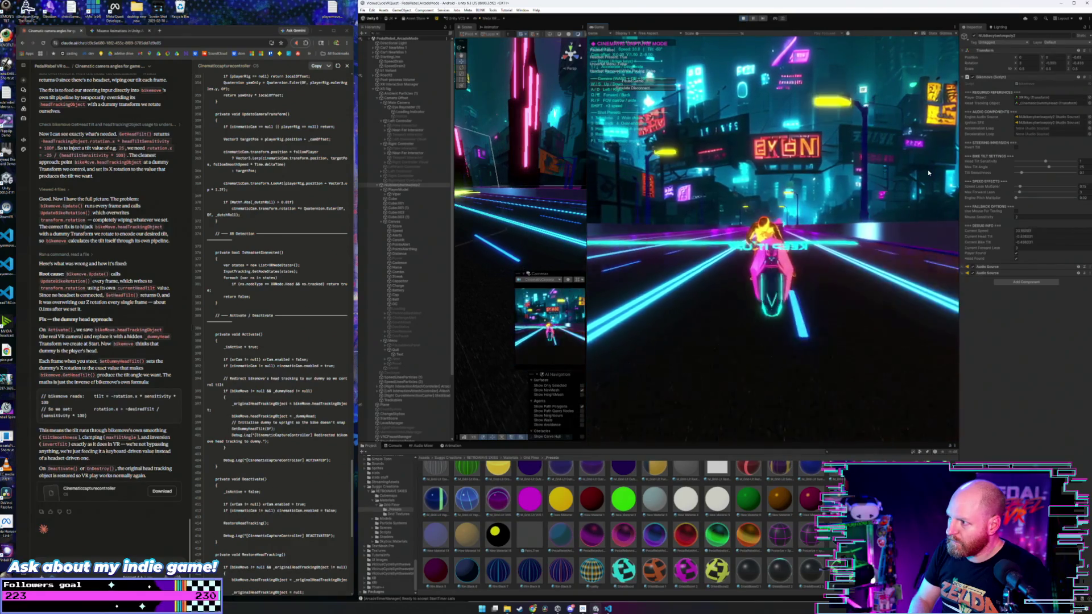
# - Cut to the side-on shot with key 3, then the wide chase shot with key 2
pyautogui.press('3')
pyautogui.press('2')
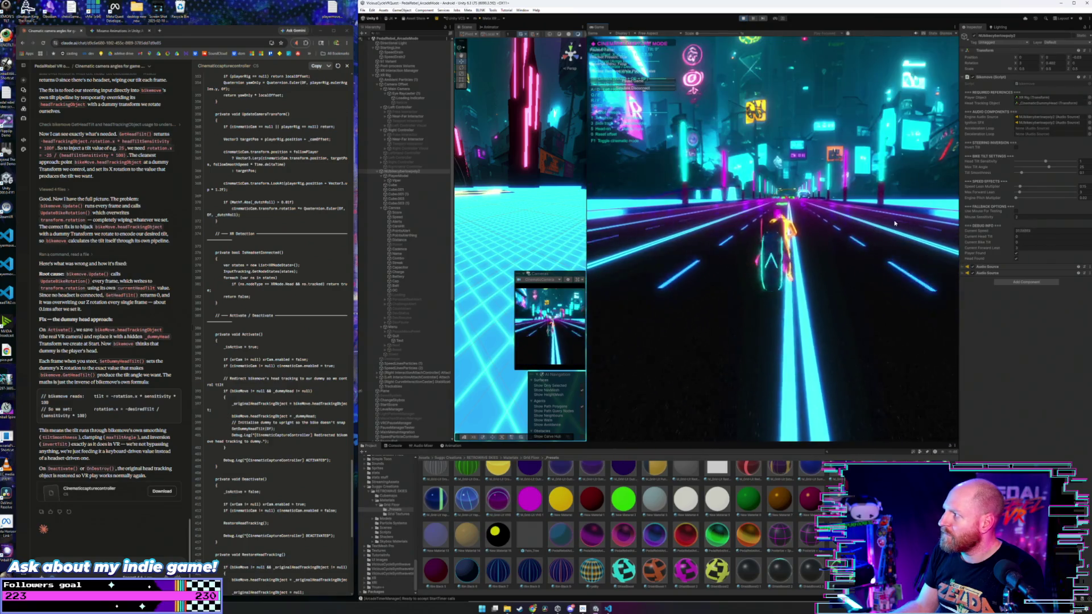
# - Expand DontDestroyOnLoad in the Hierarchy and select CinematicRig to show its Cinematic Capture Controller
pyautogui.scroll(-10, 406, 403)
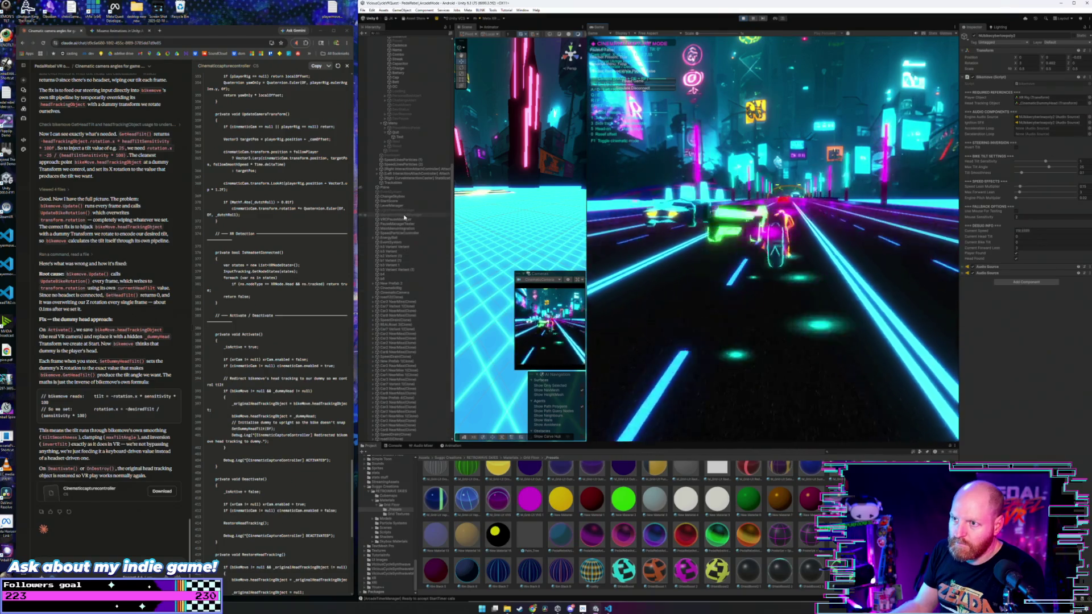
pyautogui.scroll(1, 404, 218)
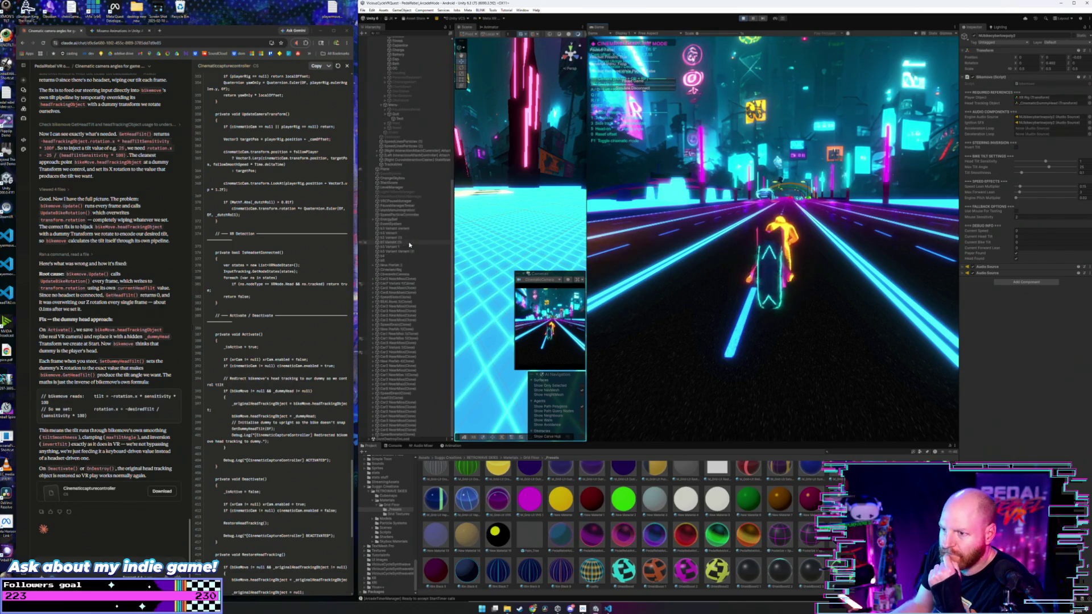
pyautogui.scroll(6, 409, 245)
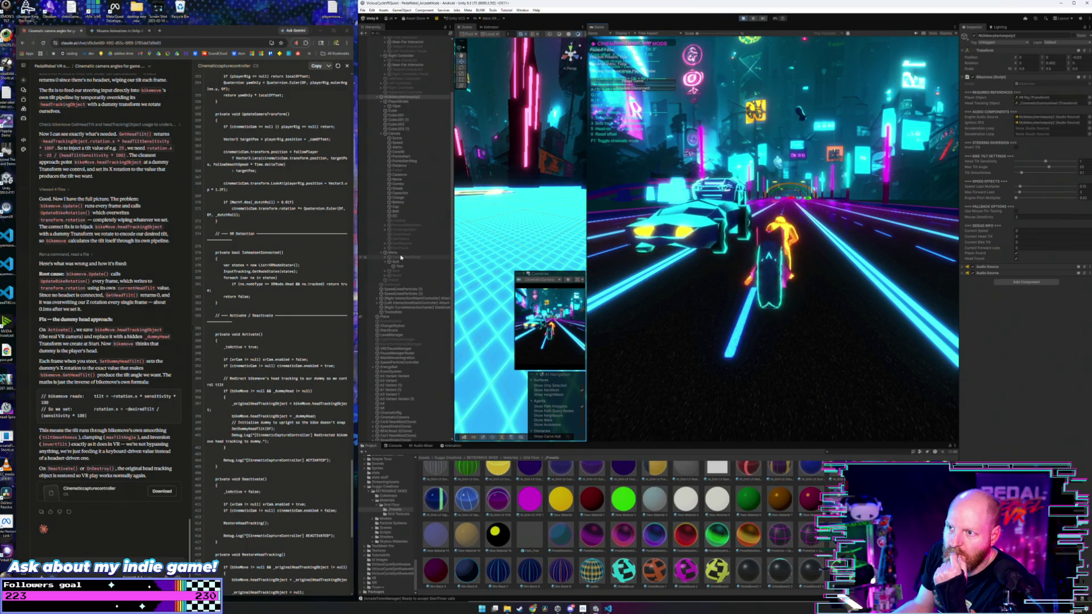
pyautogui.scroll(-4, 401, 258)
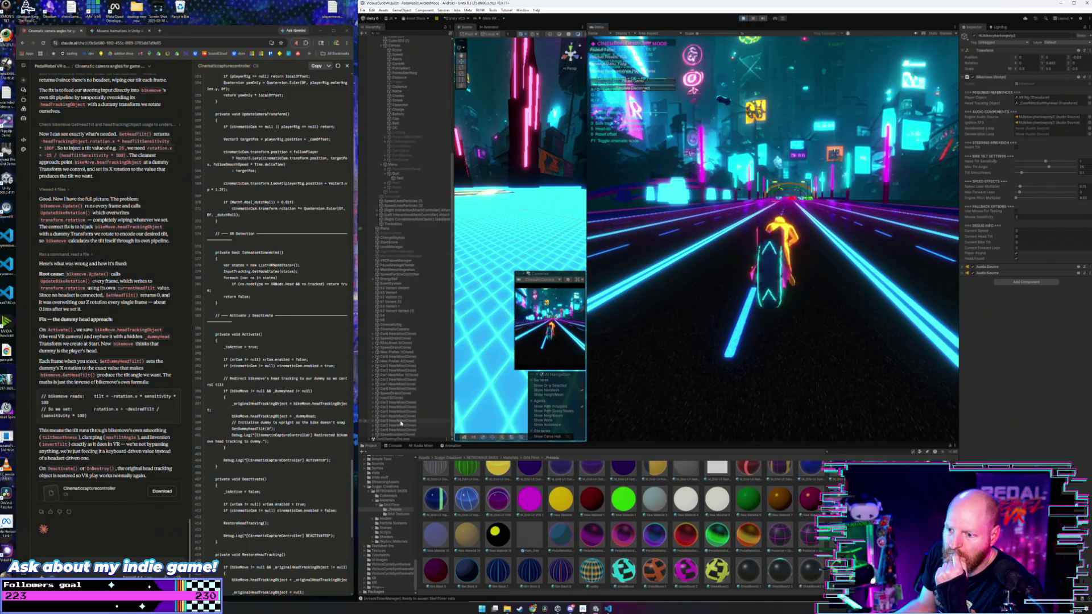
pyautogui.click(370, 439)
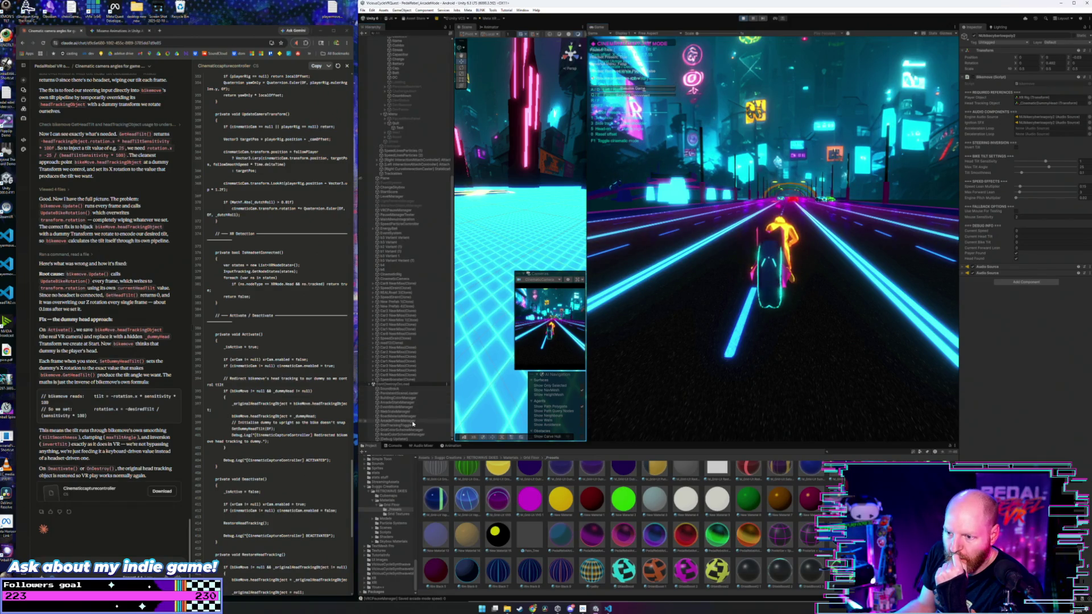
pyautogui.scroll(2, 408, 426)
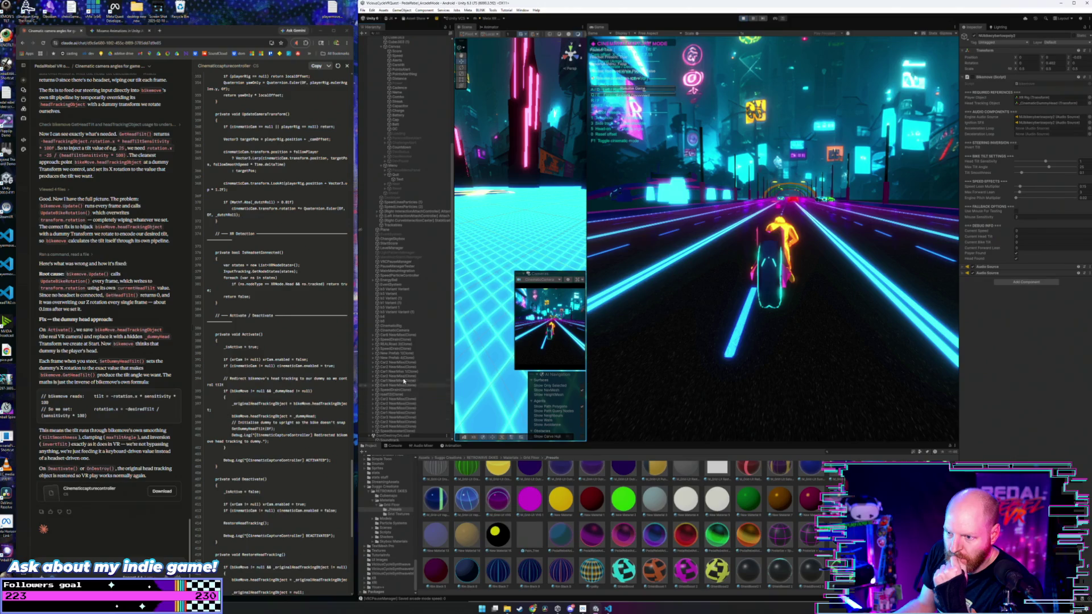
pyautogui.click(401, 327)
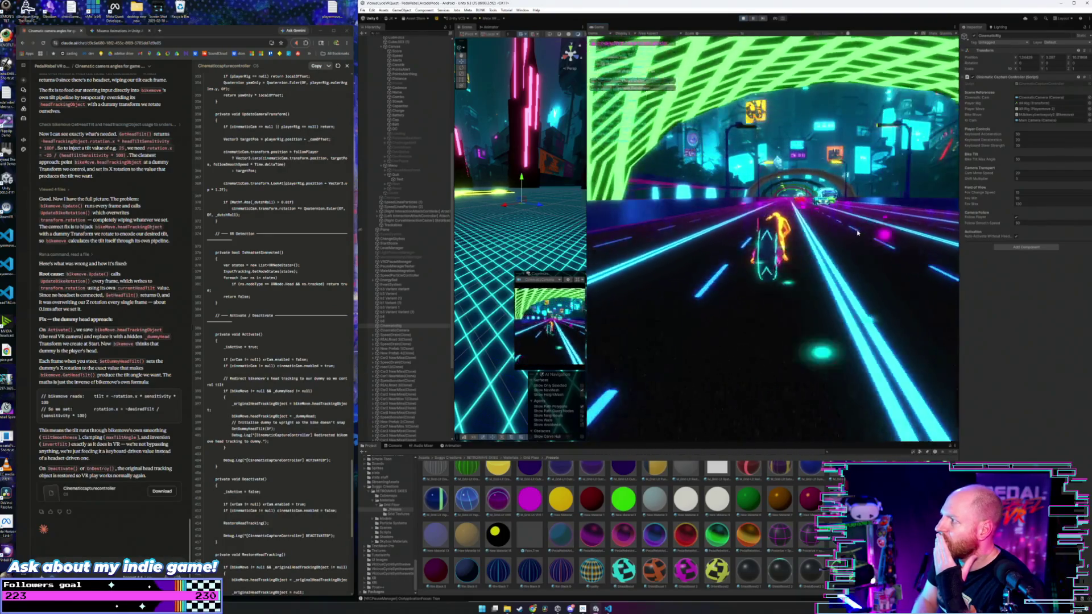
# - Select the Cam Move Speed field, then cut to the wider high rear shot (2) and close tilted shot (1)
pyautogui.click(992, 172)
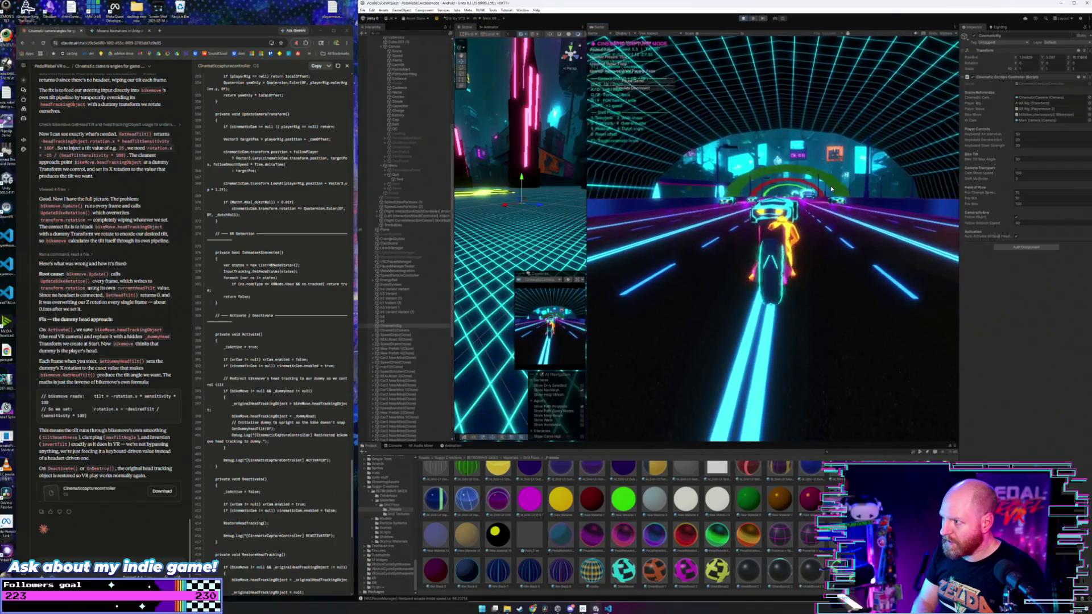
pyautogui.press('2')
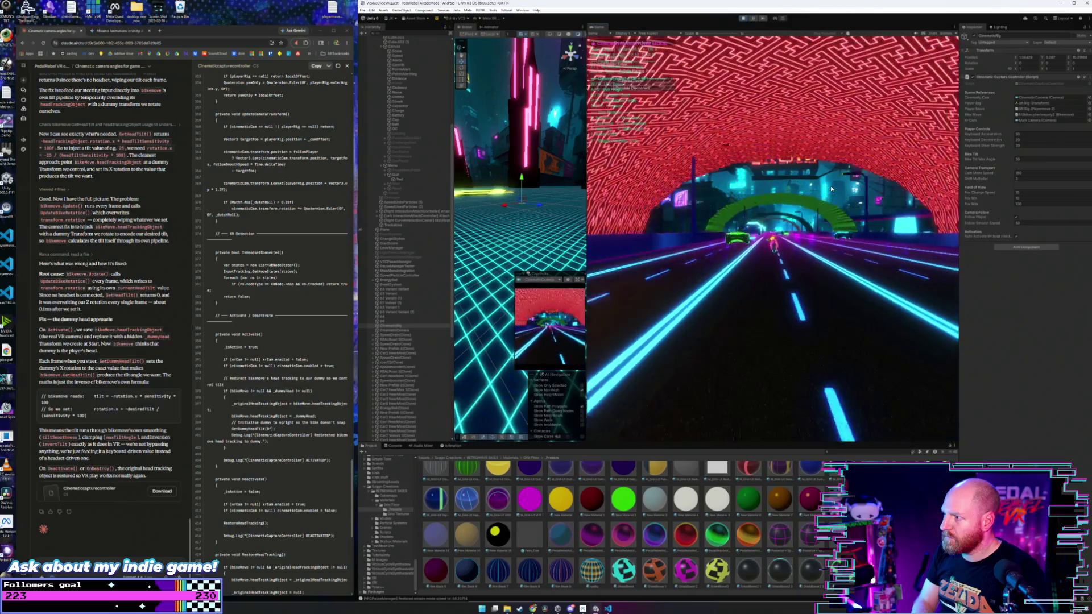
pyautogui.press('1')
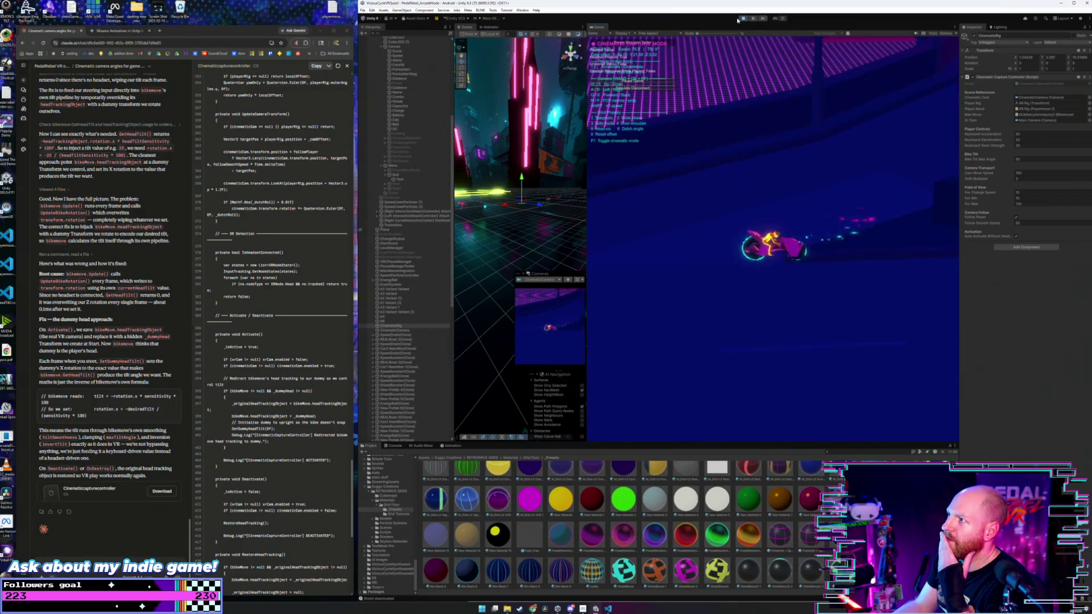
# - Exit cinematic mode with F1, then select Menu and the bike object to show its Bikemove script
pyautogui.press('F1')
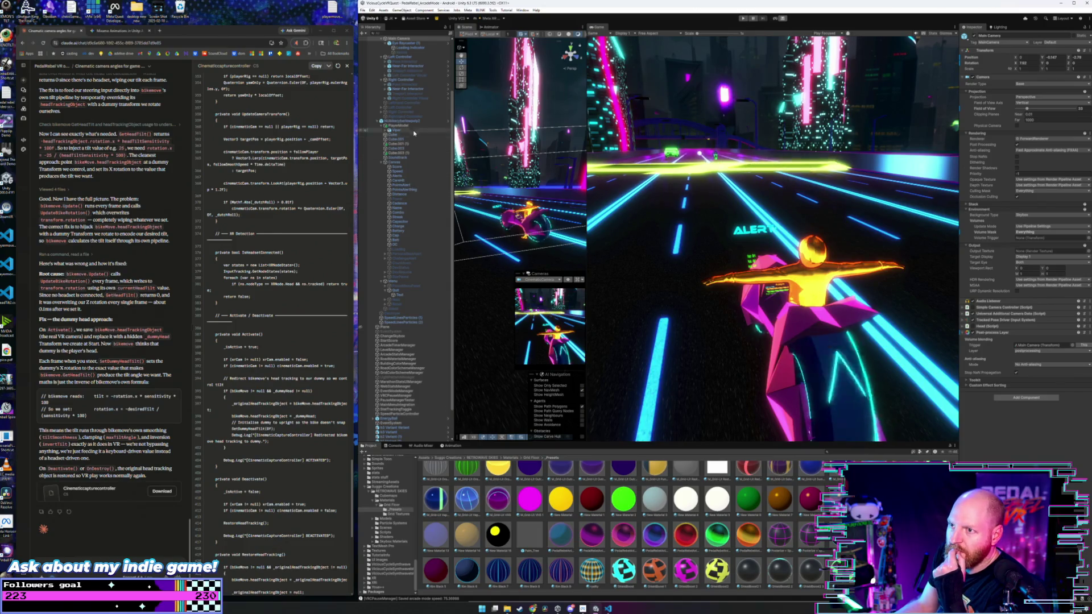
pyautogui.click(412, 281)
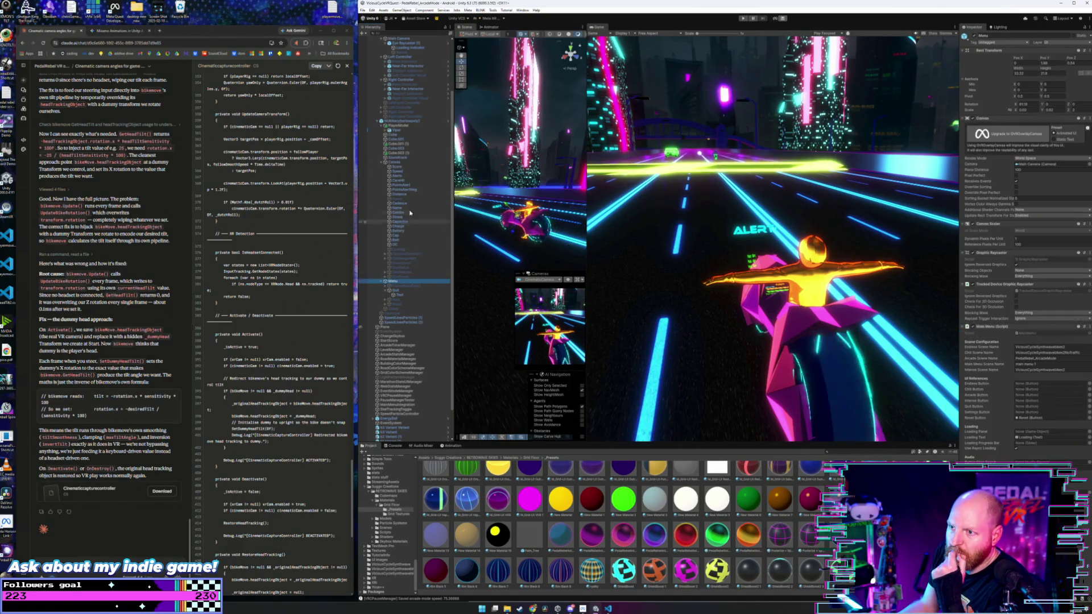
pyautogui.click(415, 122)
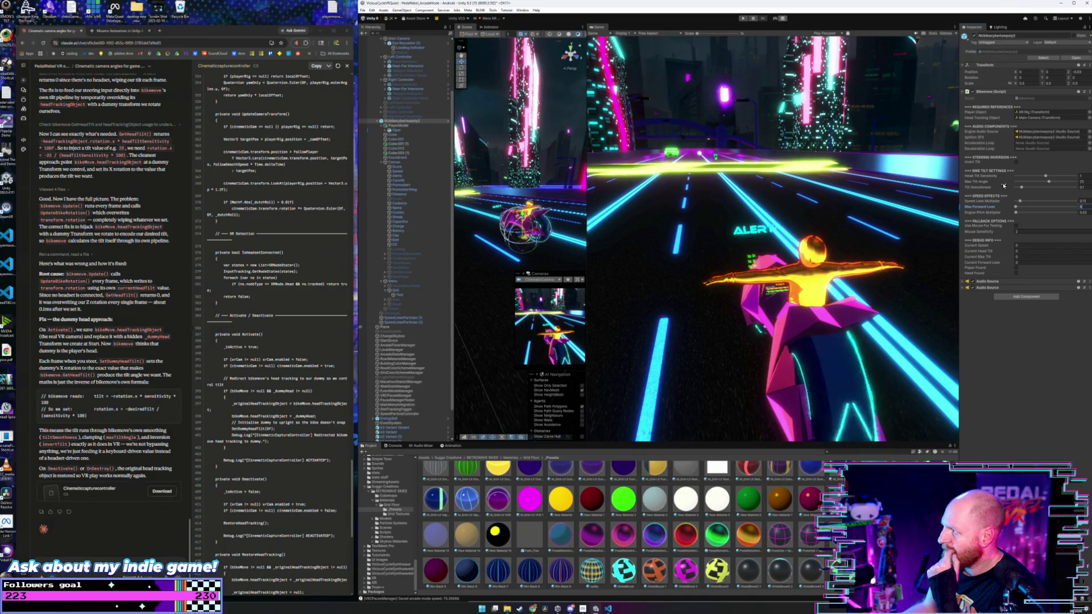
# - Raise Tilt Smoothness to about 0.48, stop Play mode, and later pause the restarted run with Escape
pyautogui.moveTo(1020, 189); pyautogui.dragTo(1043, 187)
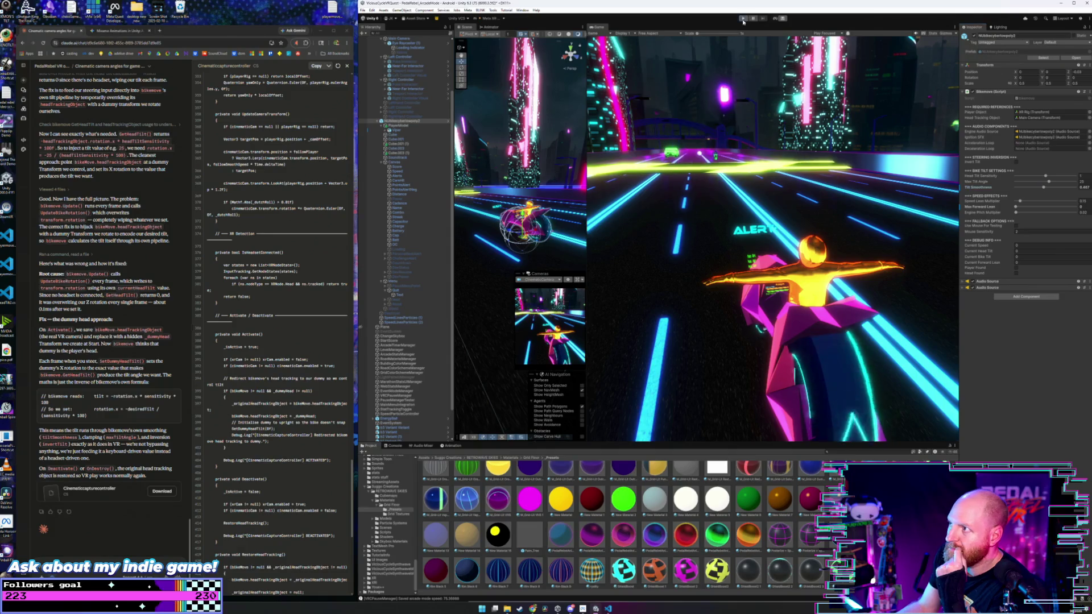
pyautogui.click(743, 19)
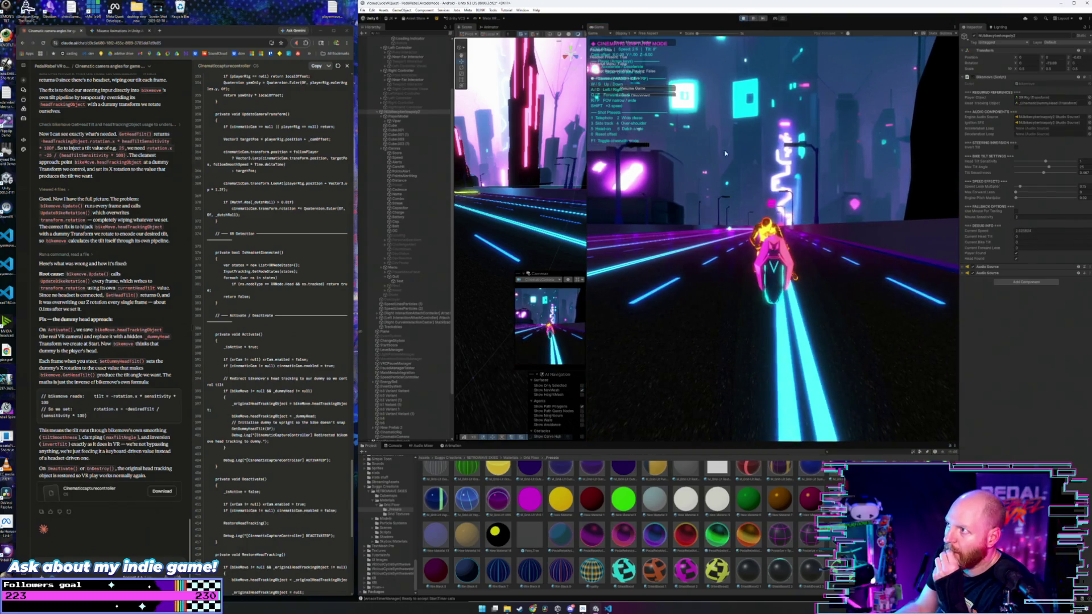
pyautogui.press('Escape')
# - Search CinematicCaptureController.cs for 'tilt' and jump back to the previous matches
pyautogui.hotkey('alt', 'Tab')
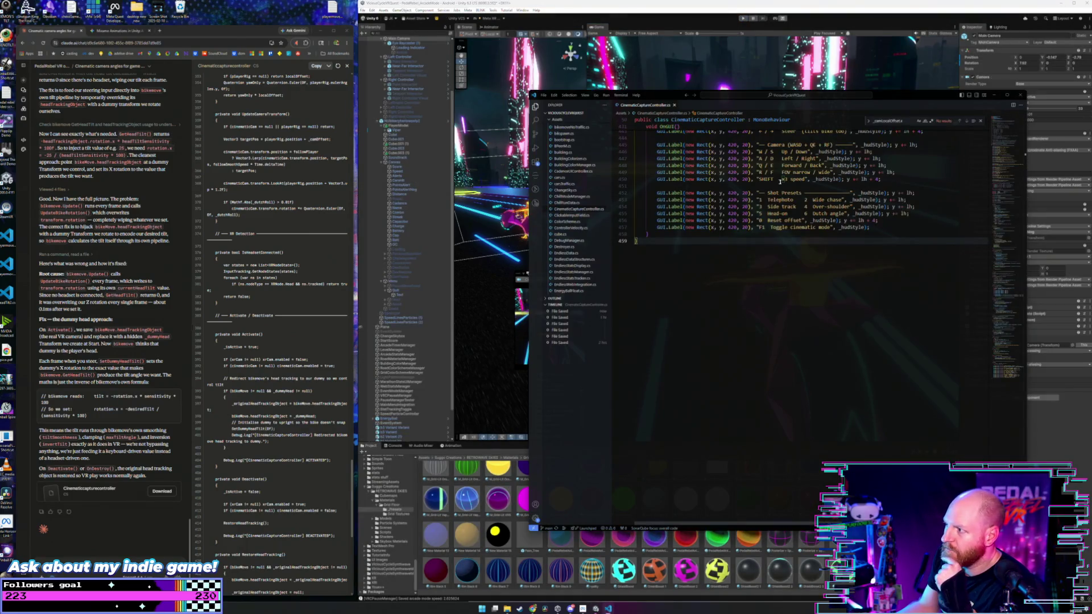
pyautogui.hotkey('ctrl', 'f')
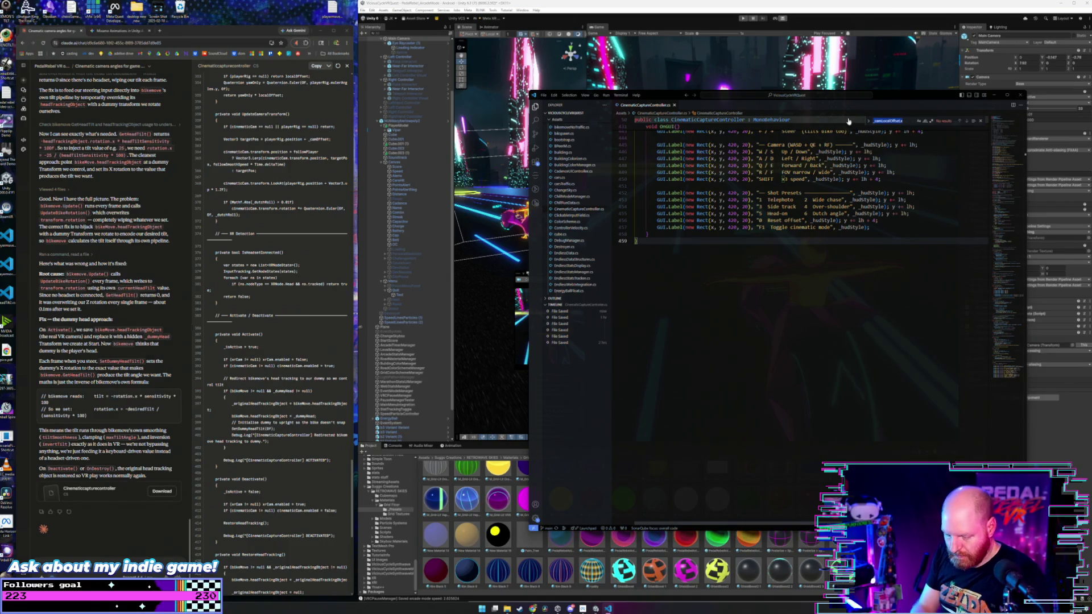
pyautogui.write('tilt')
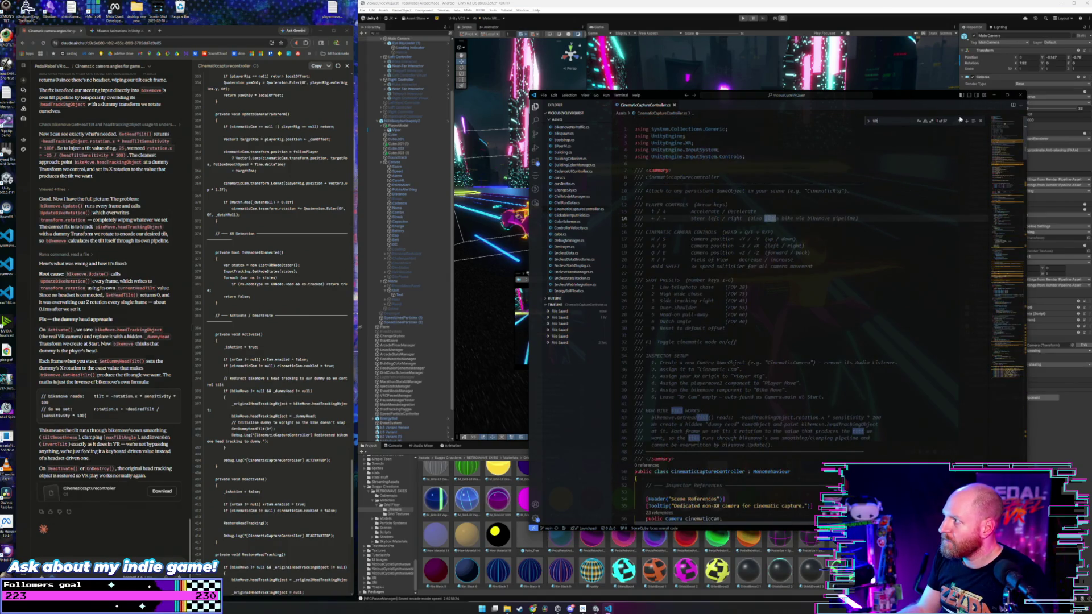
pyautogui.click(959, 122)
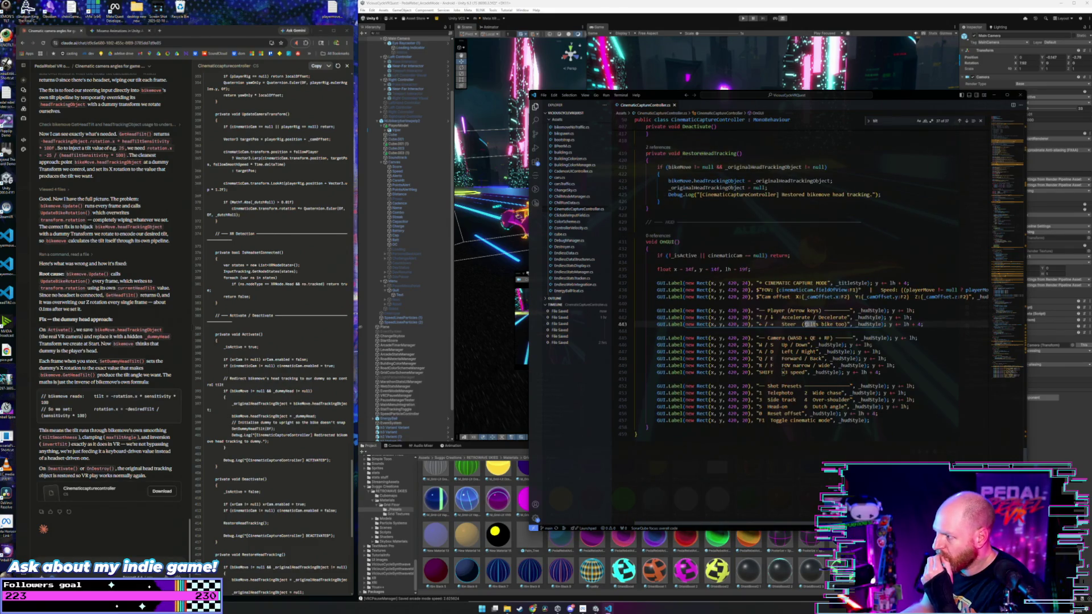
pyautogui.click(960, 121)
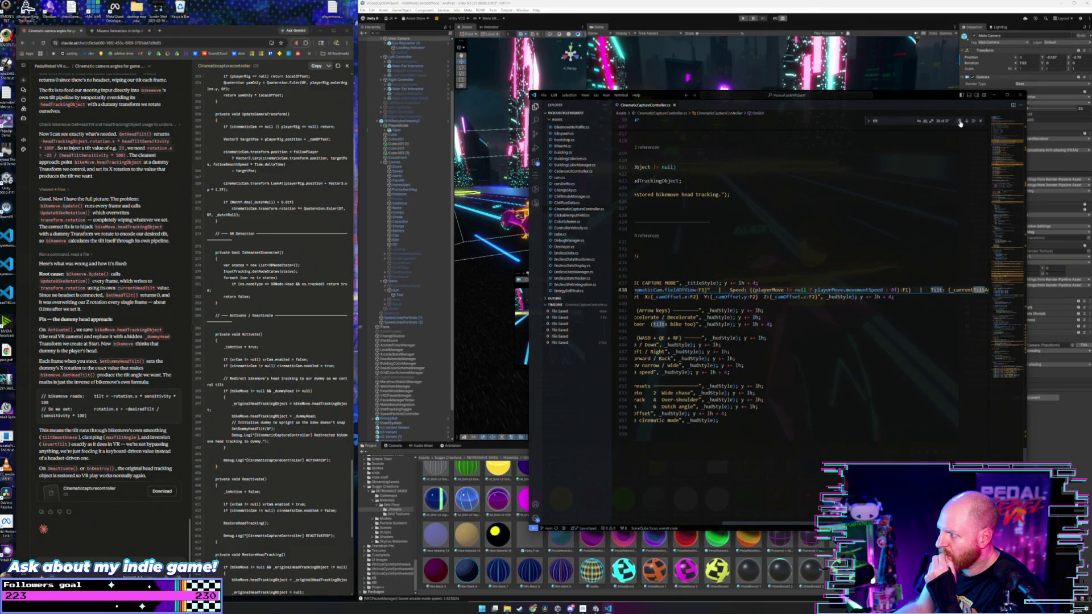
# - Step further back through the tilt matches on lines 400 and 394, then reselect the search term
pyautogui.moveTo(776, 524)
pyautogui.mouseDown()
pyautogui.moveTo(838, 521)
pyautogui.moveTo(681, 517)
pyautogui.mouseUp()
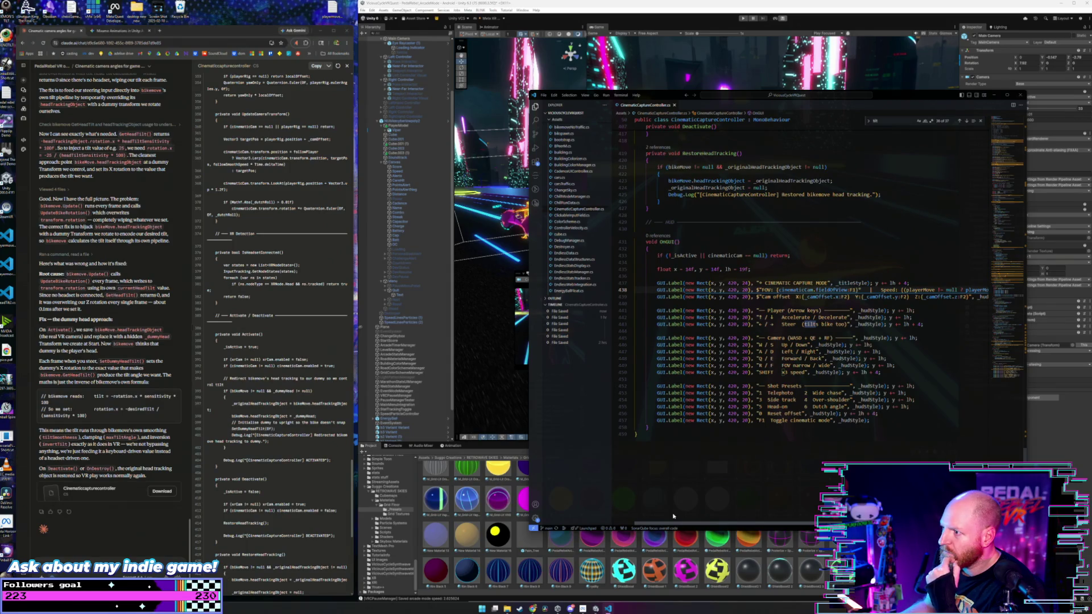
pyautogui.click(960, 122)
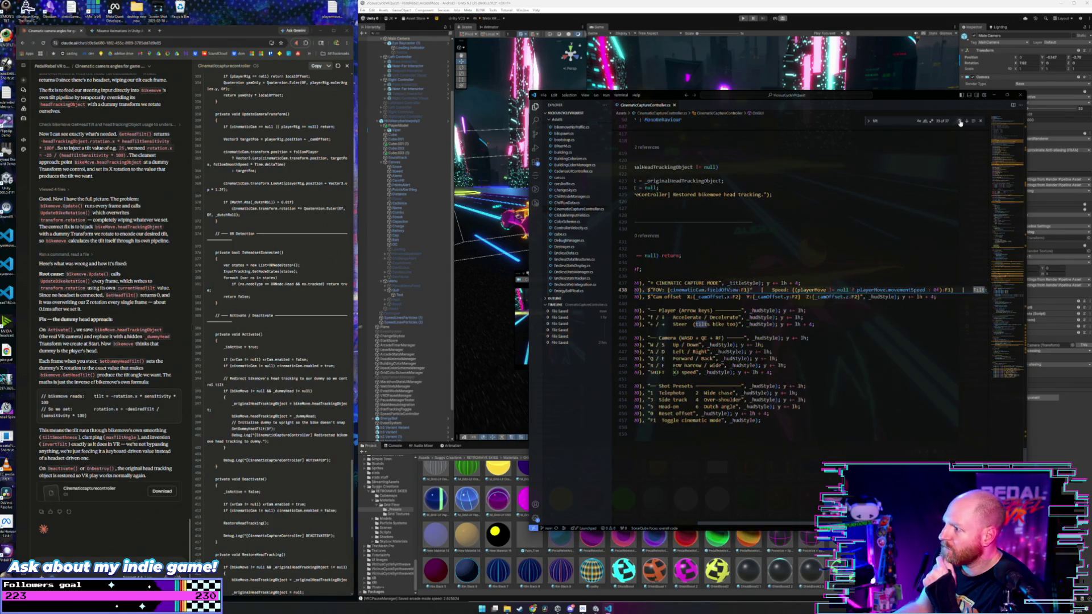
pyautogui.click(960, 122)
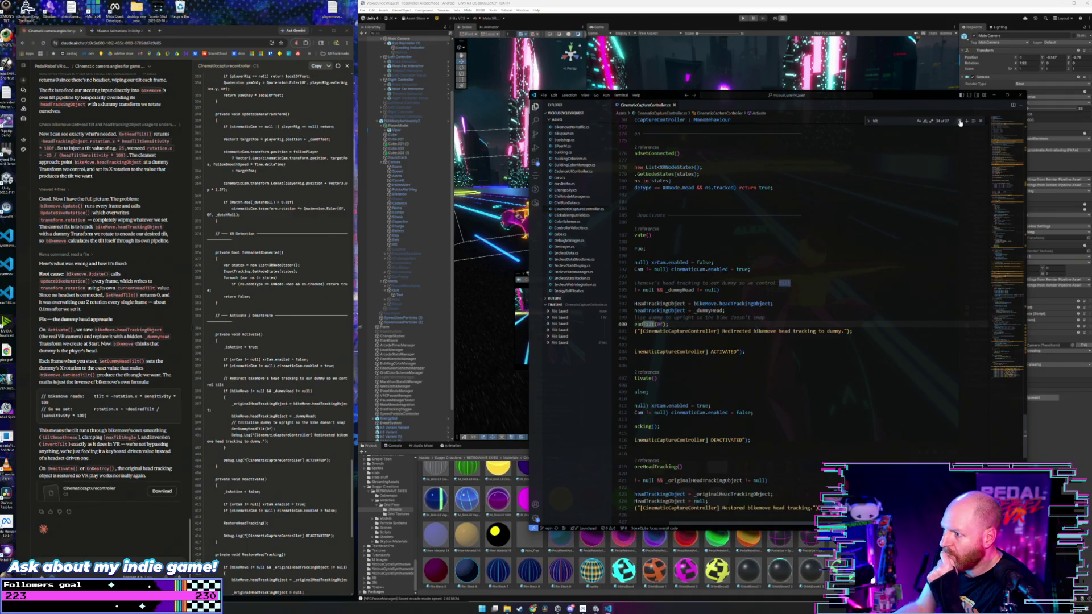
pyautogui.hscroll(-5, 745, 515)
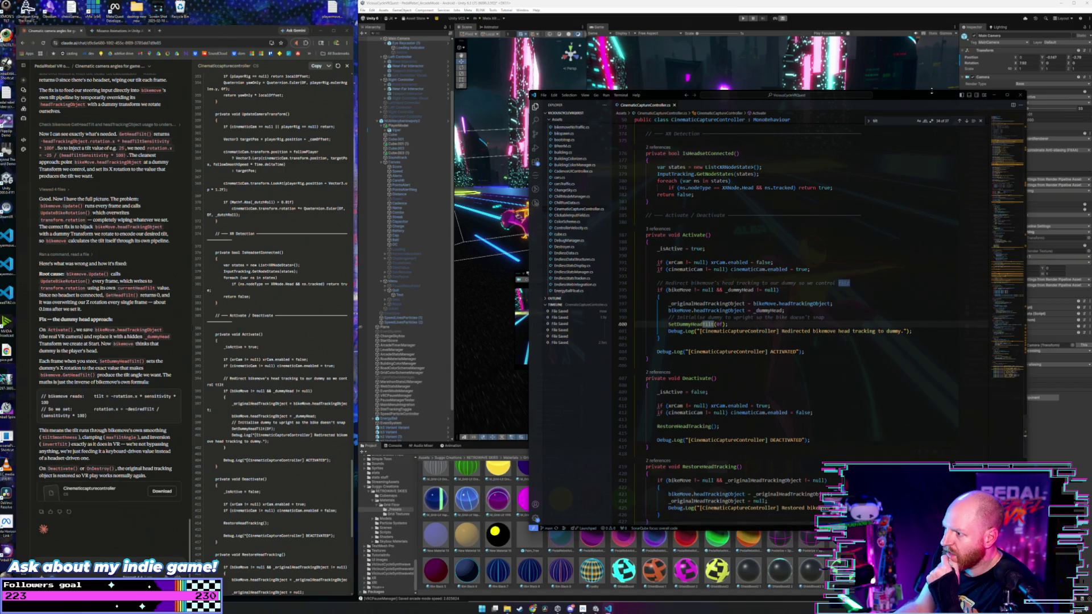
pyautogui.click(960, 122)
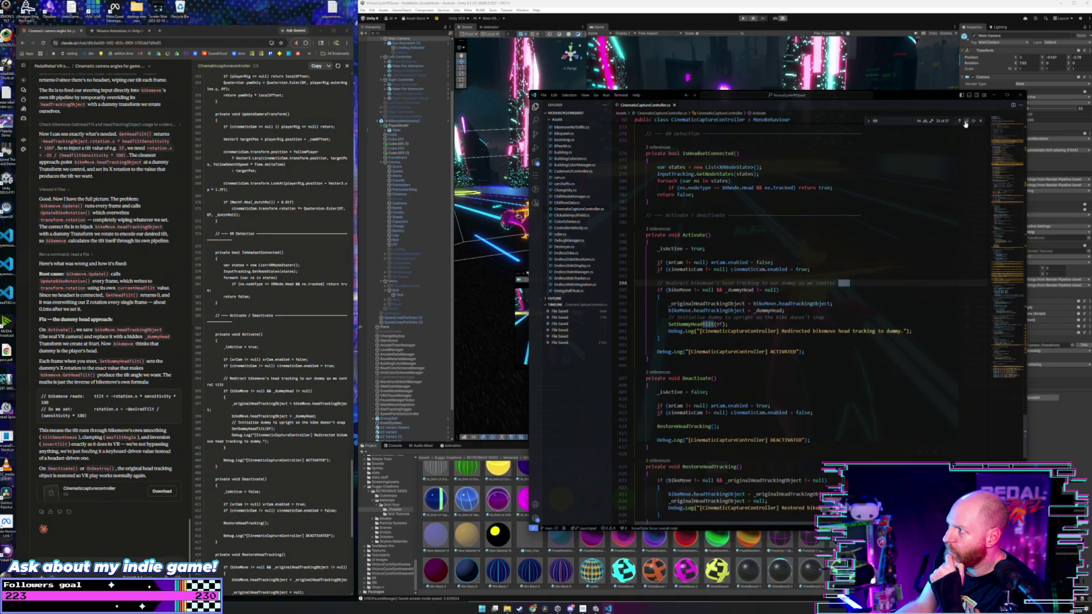
pyautogui.click(965, 122)
pyautogui.hotkey('ctrl', 'f')
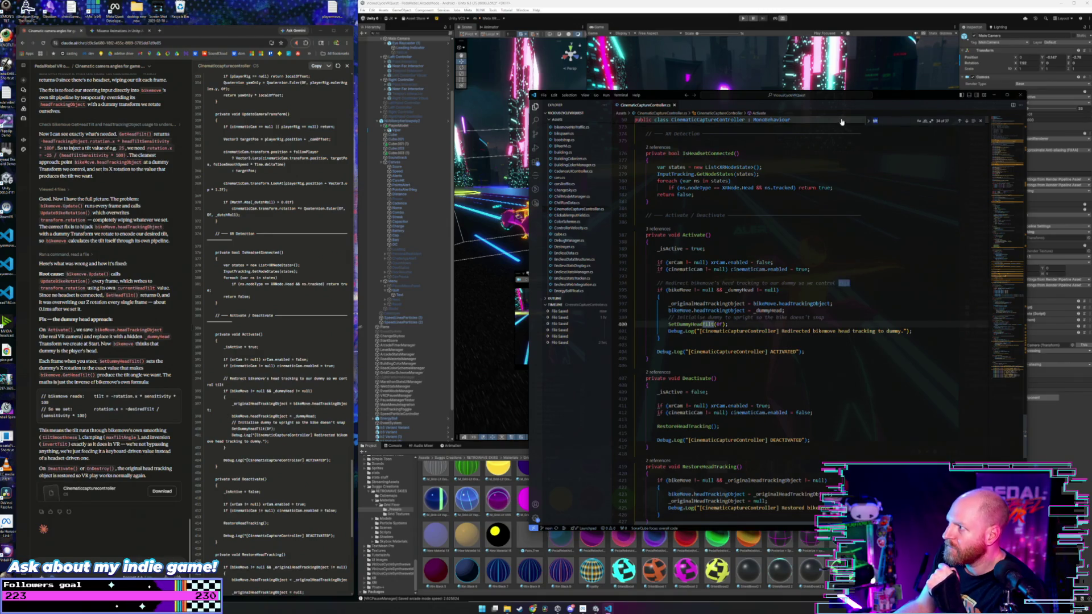
# - Search 'dummyT', then 'tilt' again, stepping back through matches at lines 438, 400, 394 and 291
pyautogui.write('dummy')
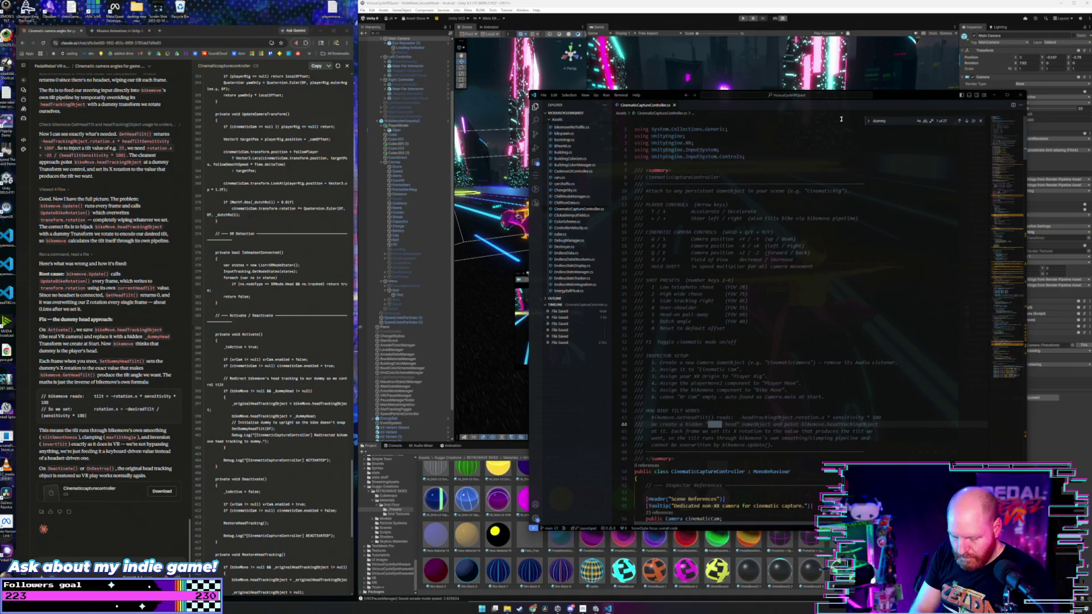
pyautogui.write('T')
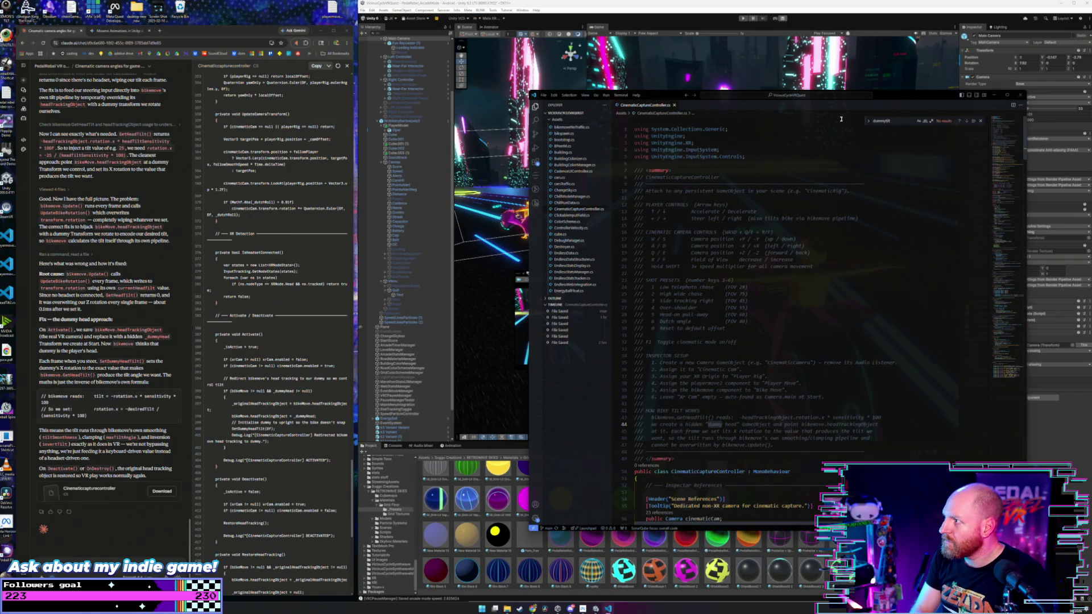
pyautogui.press('BackSpace')
pyautogui.press('BackSpace')
pyautogui.press('BackSpace')
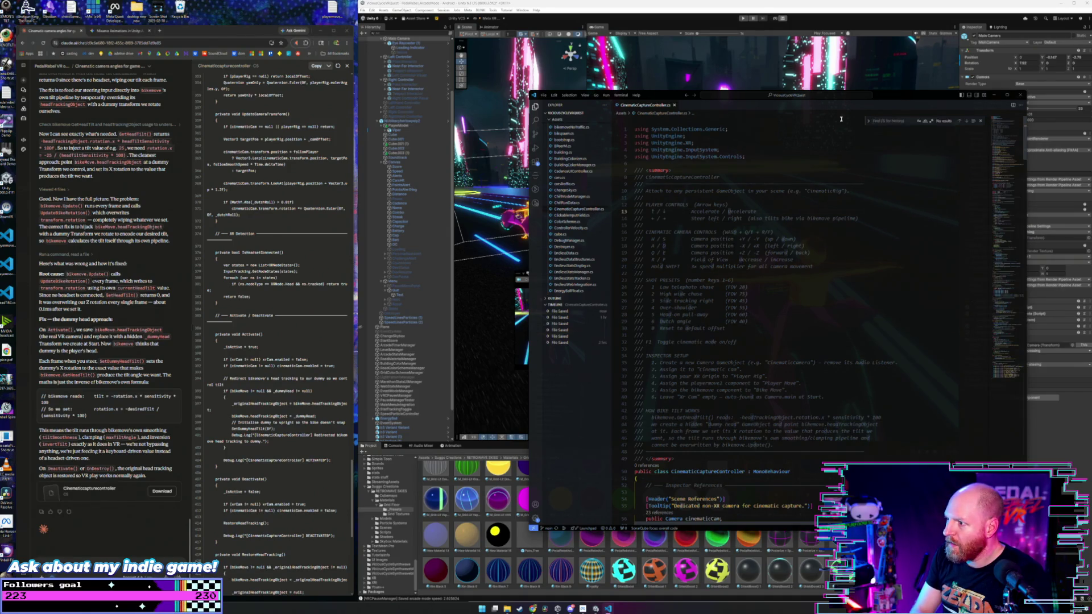
pyautogui.write('tilt')
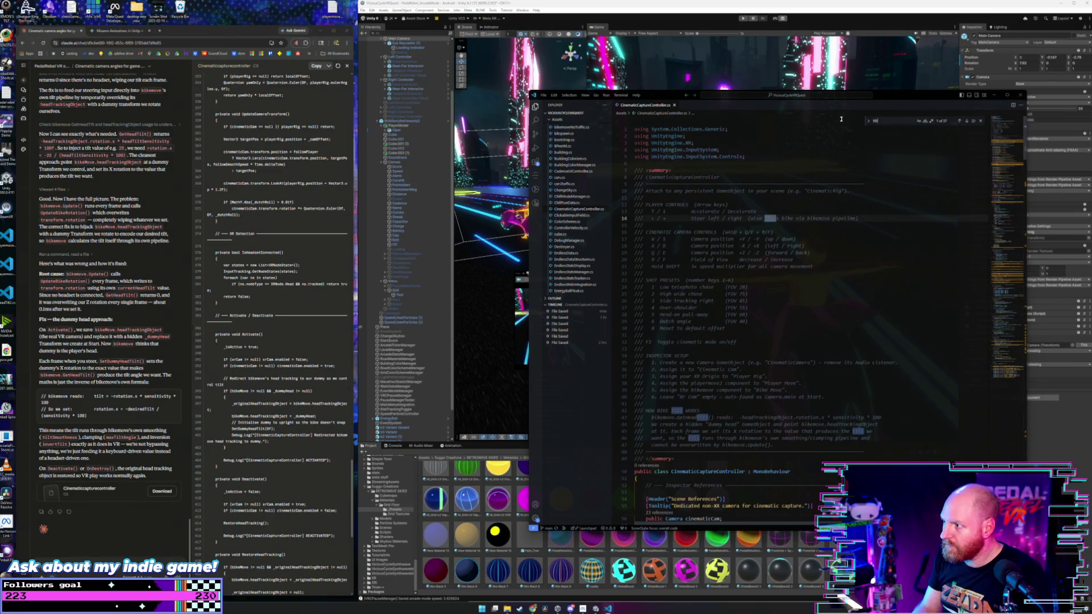
pyautogui.click(958, 124)
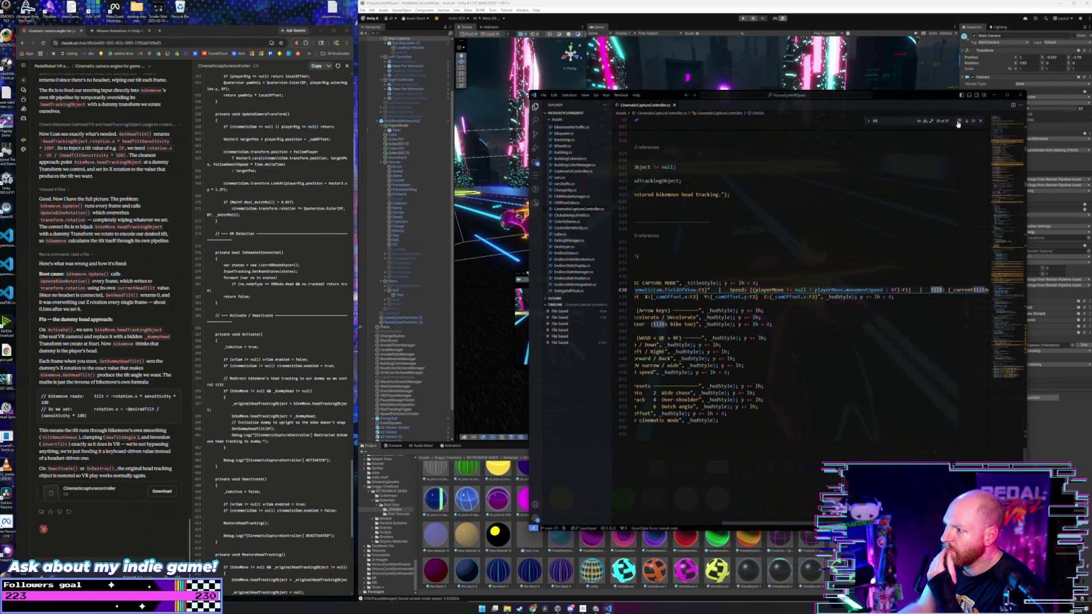
pyautogui.click(958, 124)
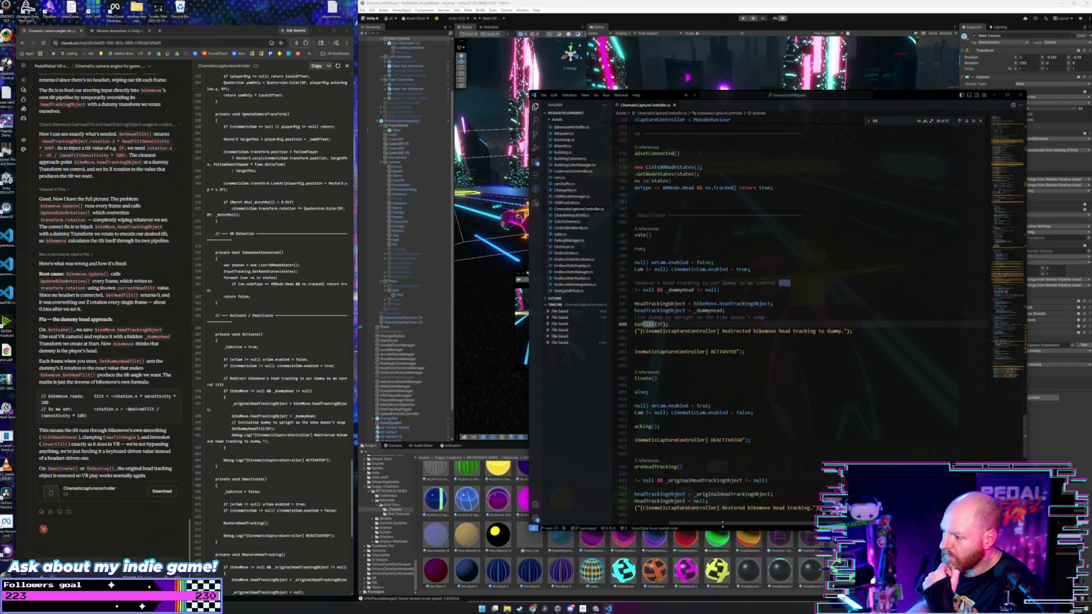
pyautogui.moveTo(723, 523); pyautogui.dragTo(674, 471)
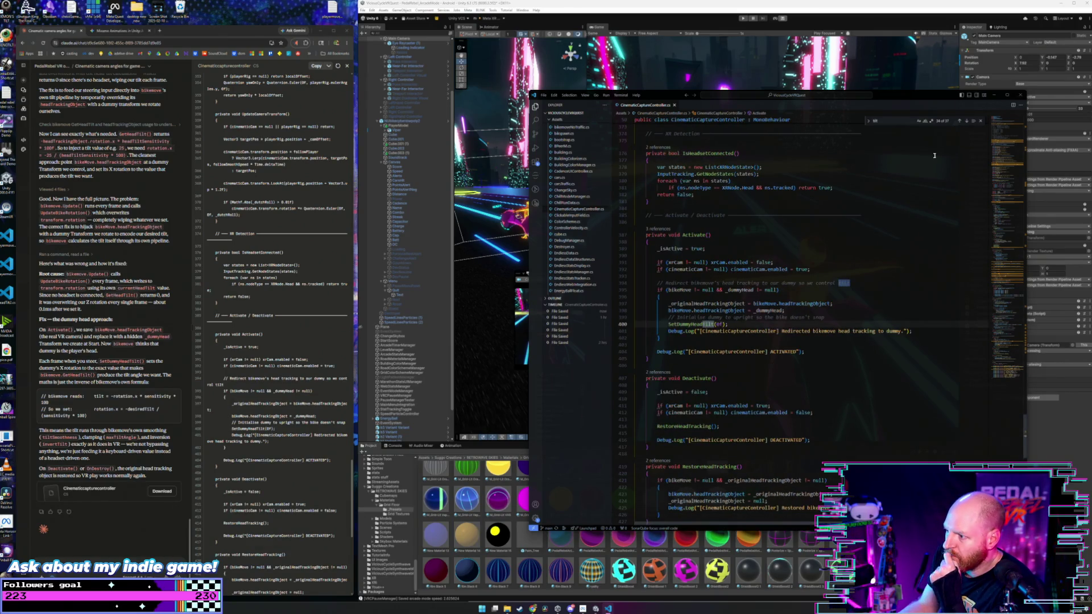
pyautogui.click(959, 123)
pyautogui.click(959, 123)
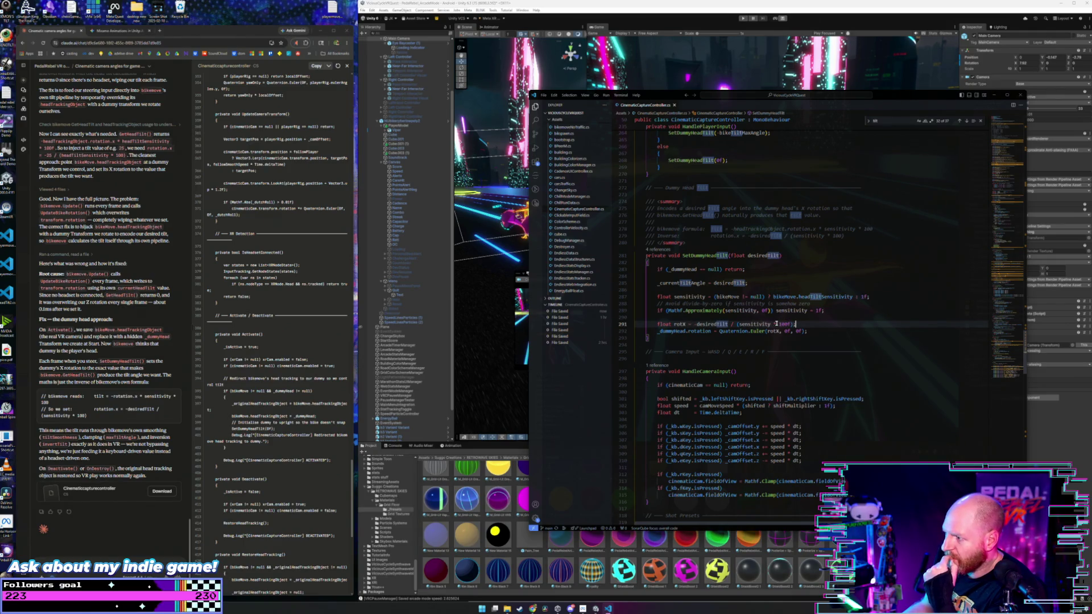
pyautogui.hotkey('alt', 'Tab')
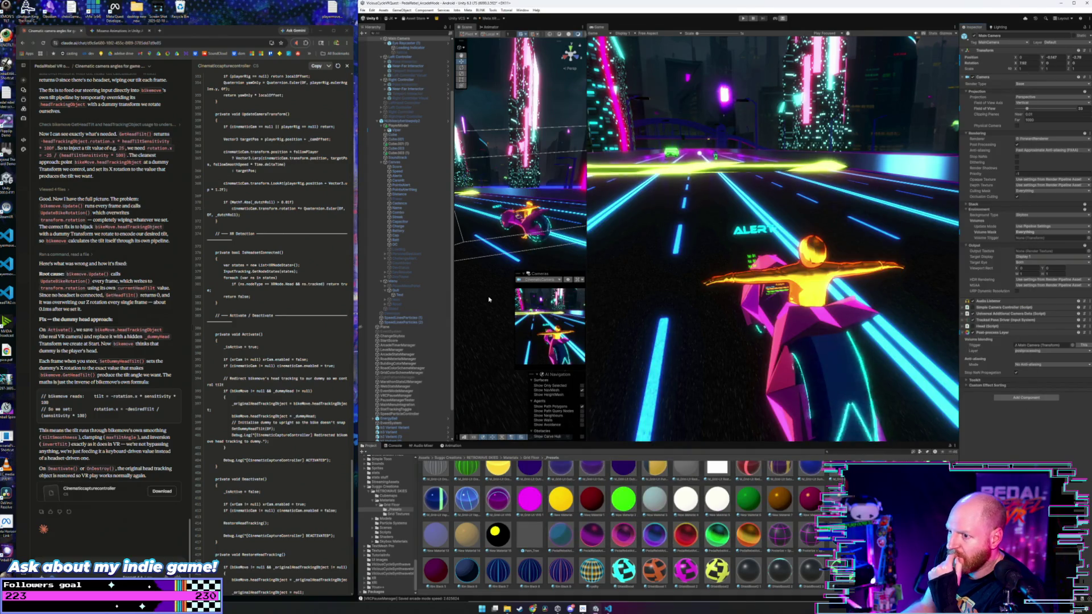
# - Select CinematicRig and edit its Bike Tilt Max Angle and Fov Change Speed values
pyautogui.scroll(-3, 420, 411)
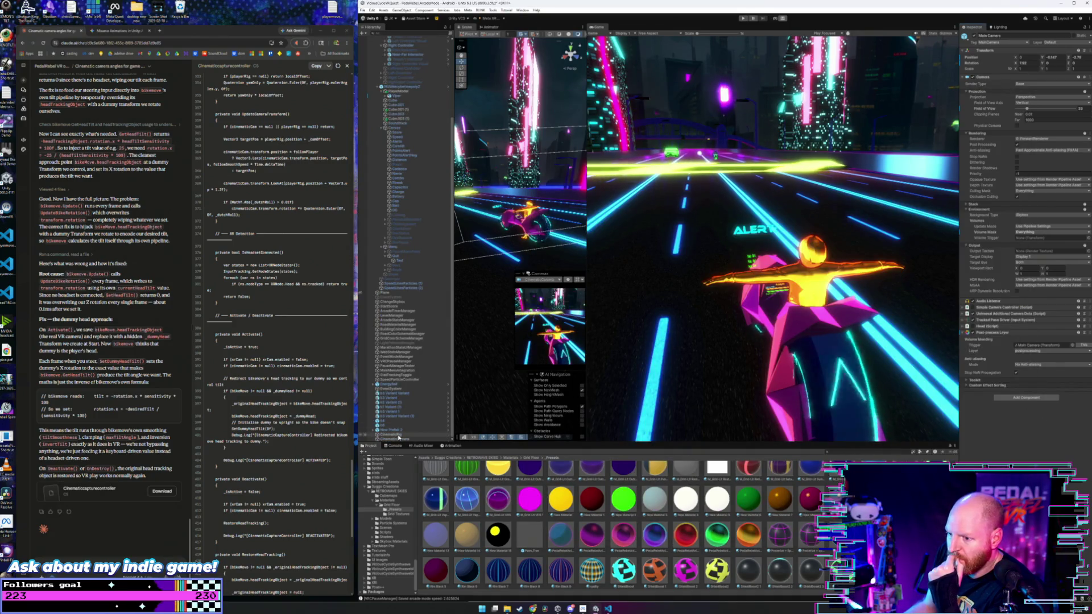
pyautogui.click(398, 435)
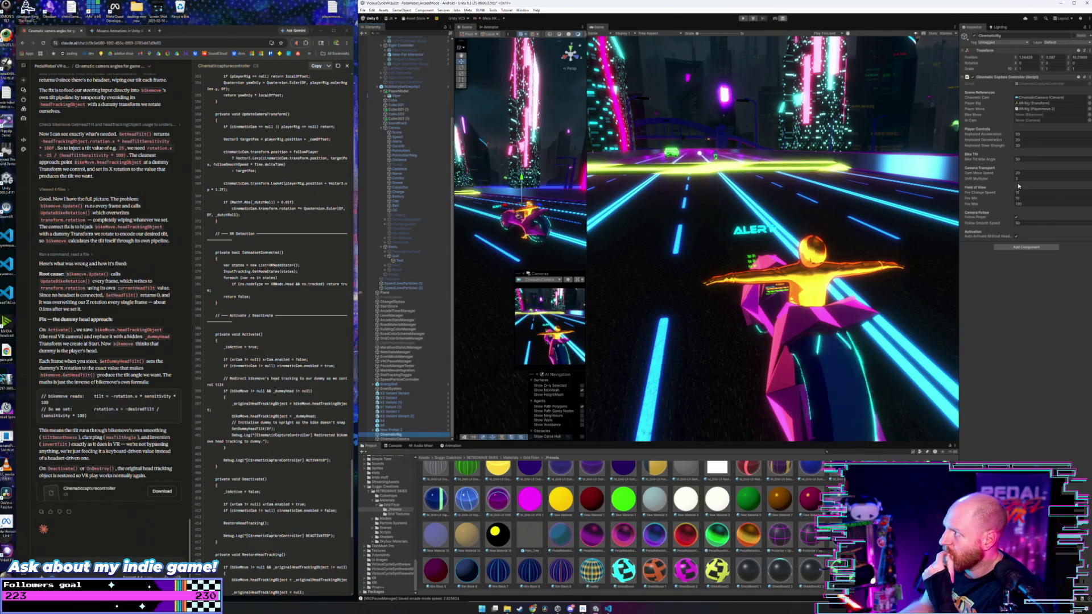
pyautogui.click(1031, 159)
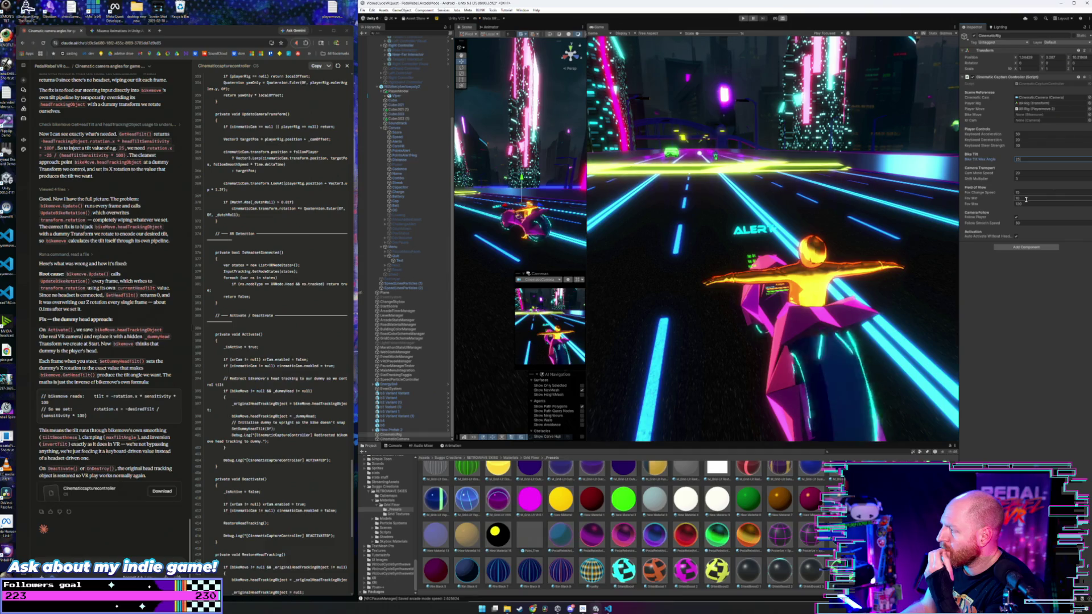
pyautogui.click(1026, 193)
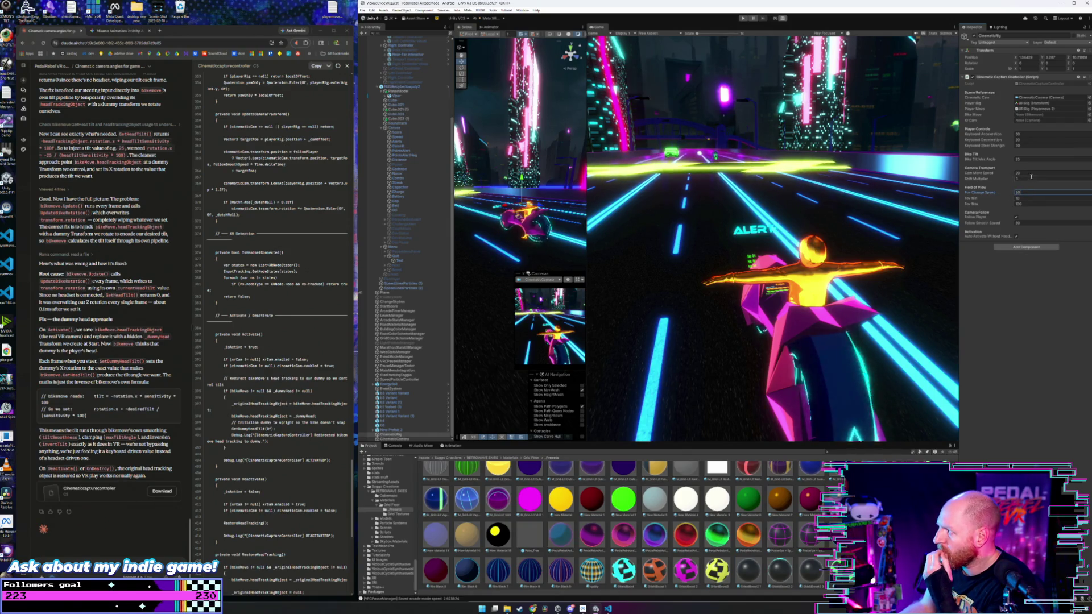
# - Edit the Cam Move Speed, Keyboard Steer Strength and Keyboard Acceleration values
pyautogui.click(1030, 173)
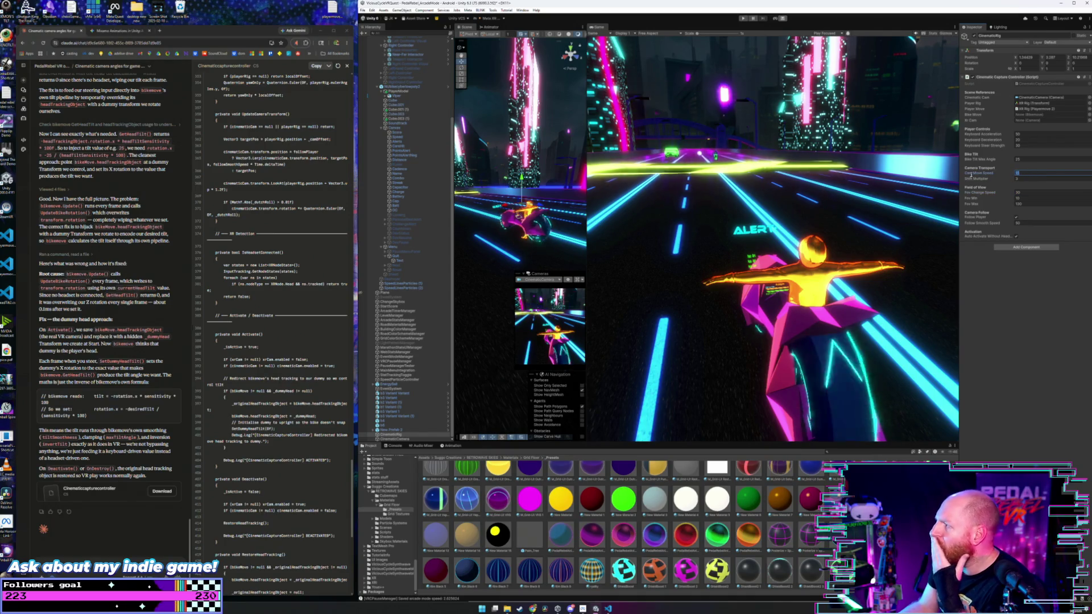
pyautogui.moveTo(971, 176)
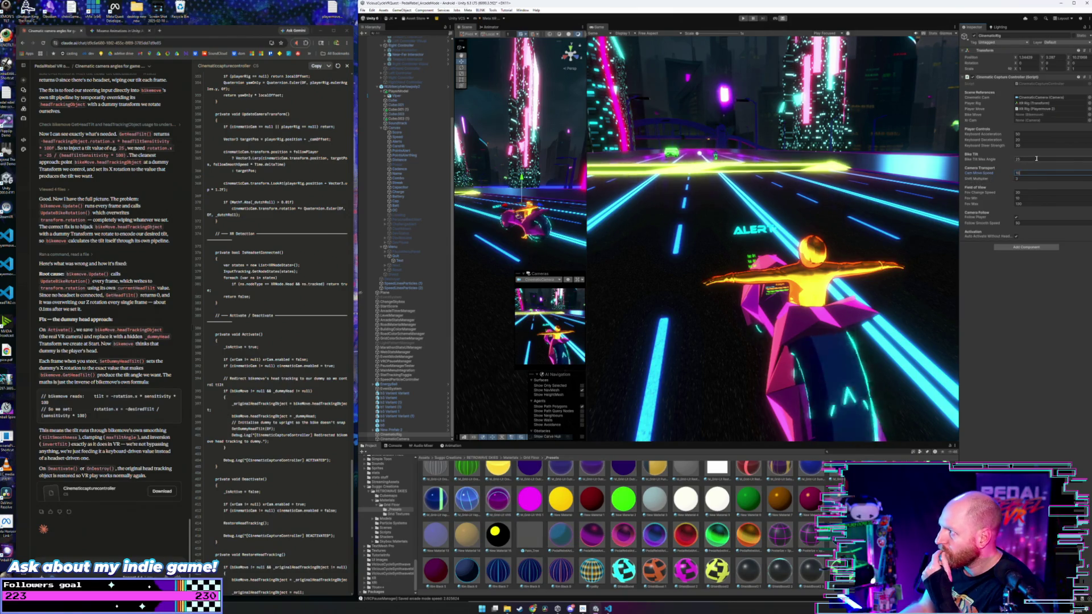
pyautogui.click(1016, 146)
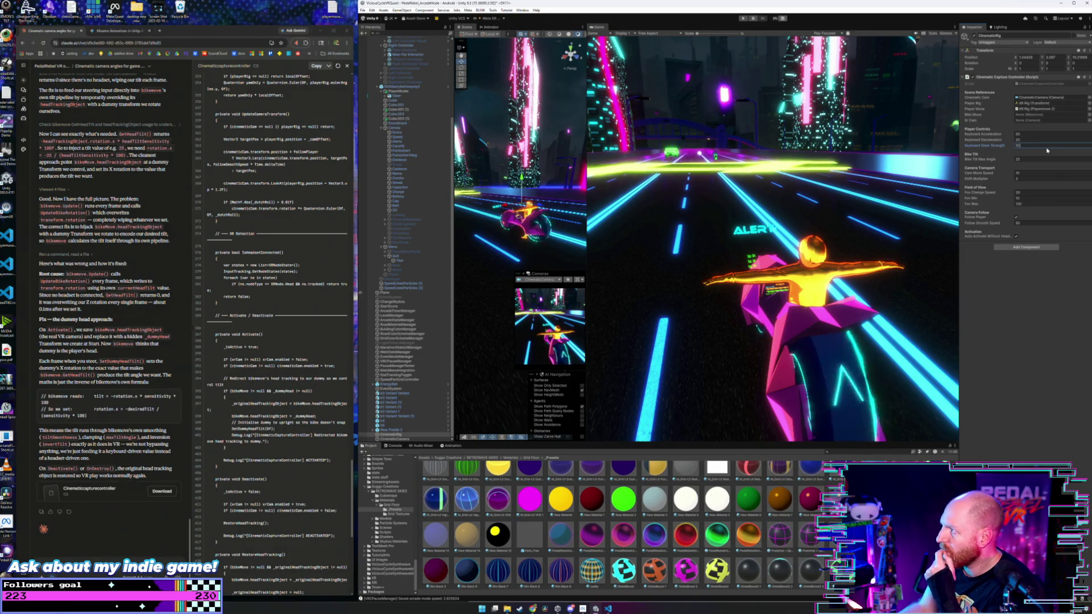
pyautogui.click(1021, 136)
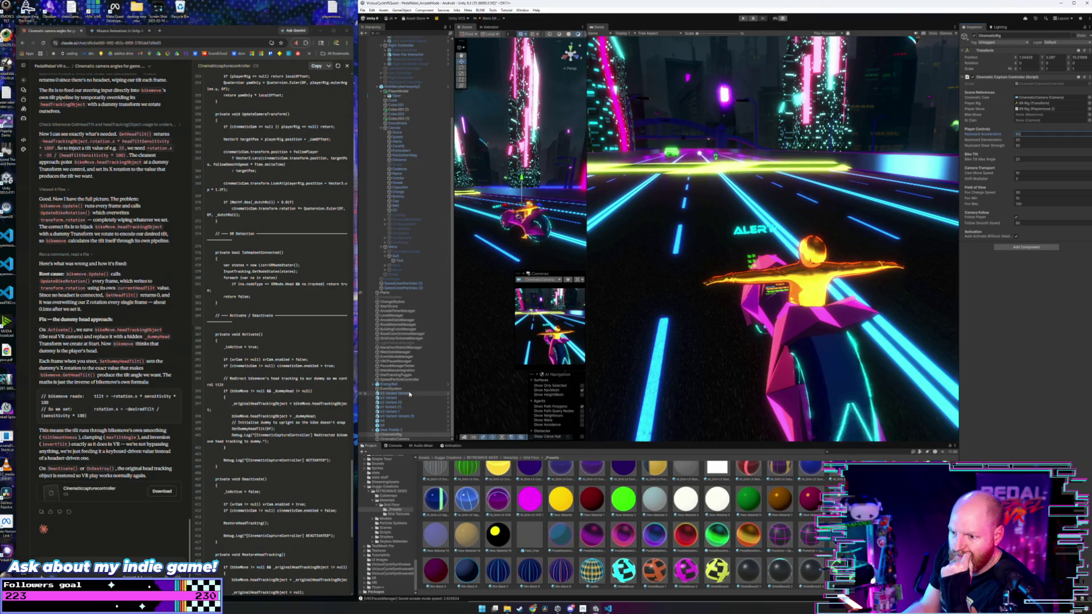
# - Refocus CinematicRig, then scroll up the Hierarchy and select NUbikecyberlowpoly2
pyautogui.click(399, 435)
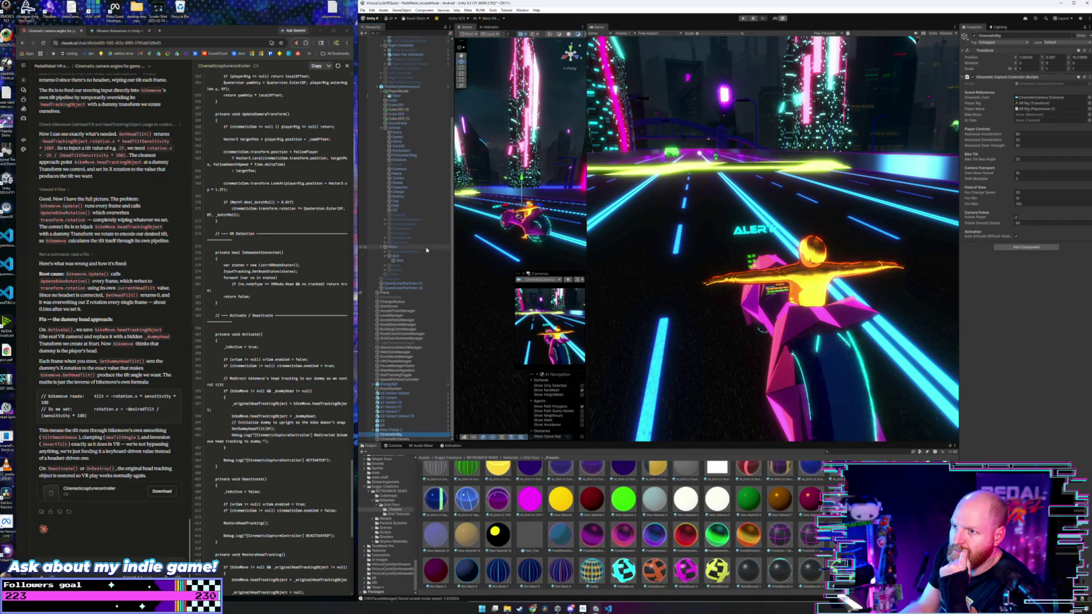
pyautogui.scroll(5, 405, 166)
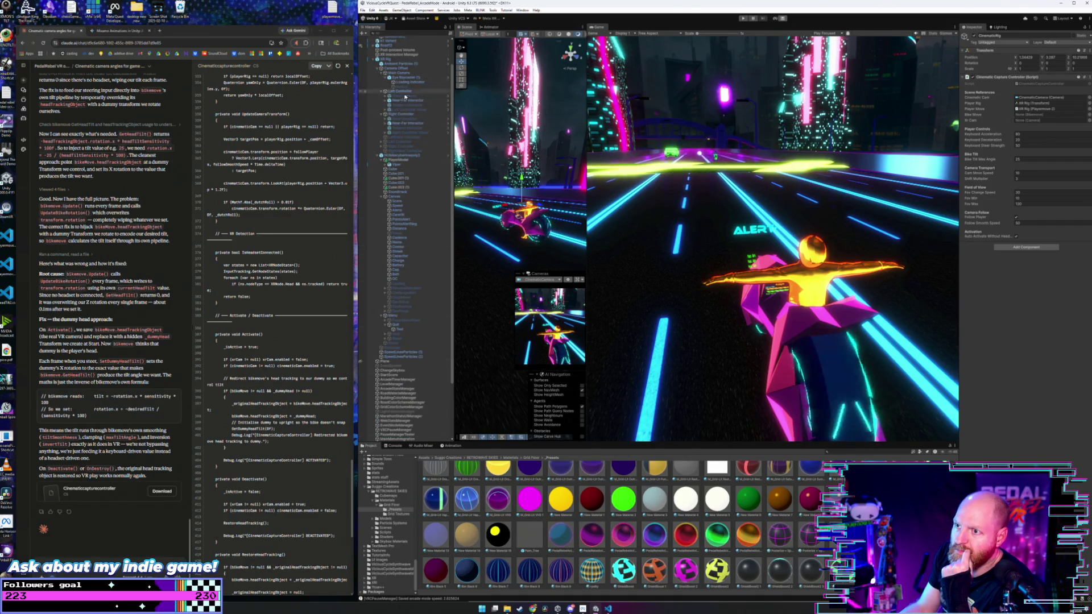
pyautogui.scroll(2, 410, 111)
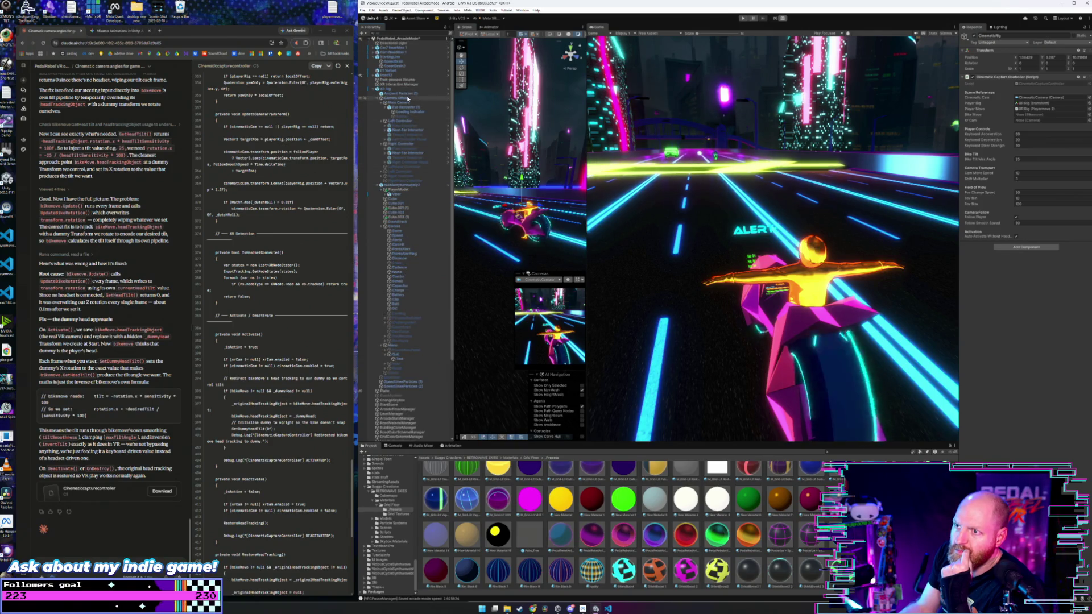
pyautogui.click(405, 186)
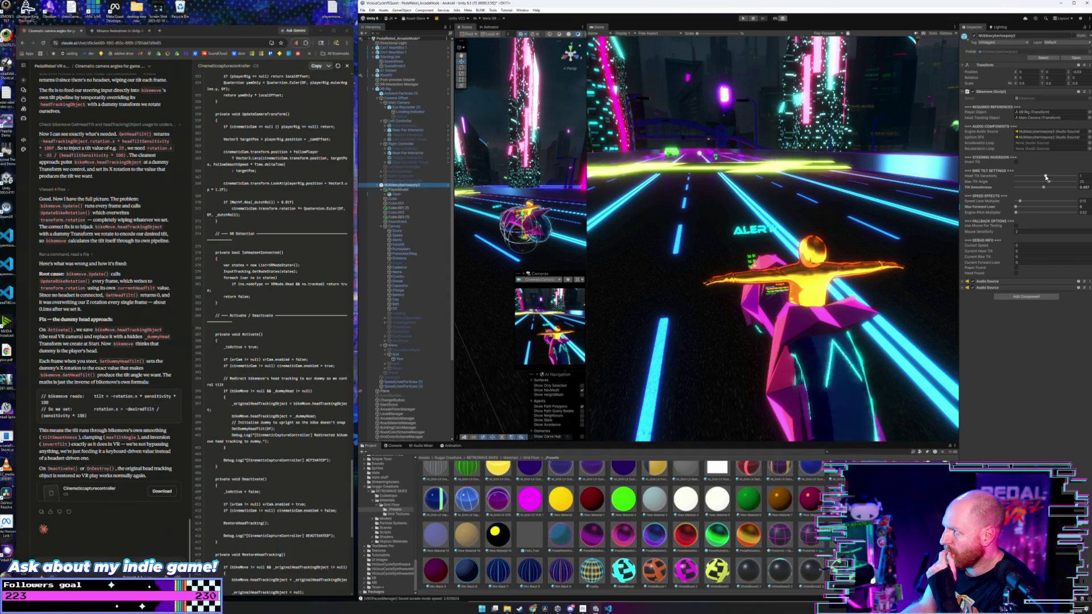
# - Raise Head Tilt Sensitivity to about 1.376 and enter Play mode
pyautogui.moveTo(1045, 177); pyautogui.dragTo(1054, 177)
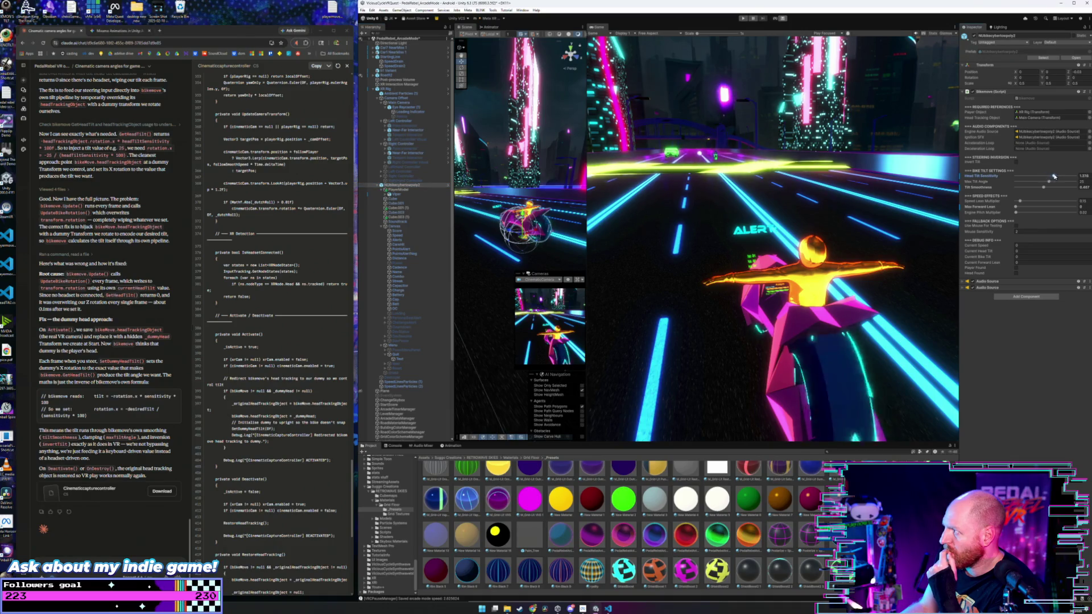
pyautogui.click(742, 18)
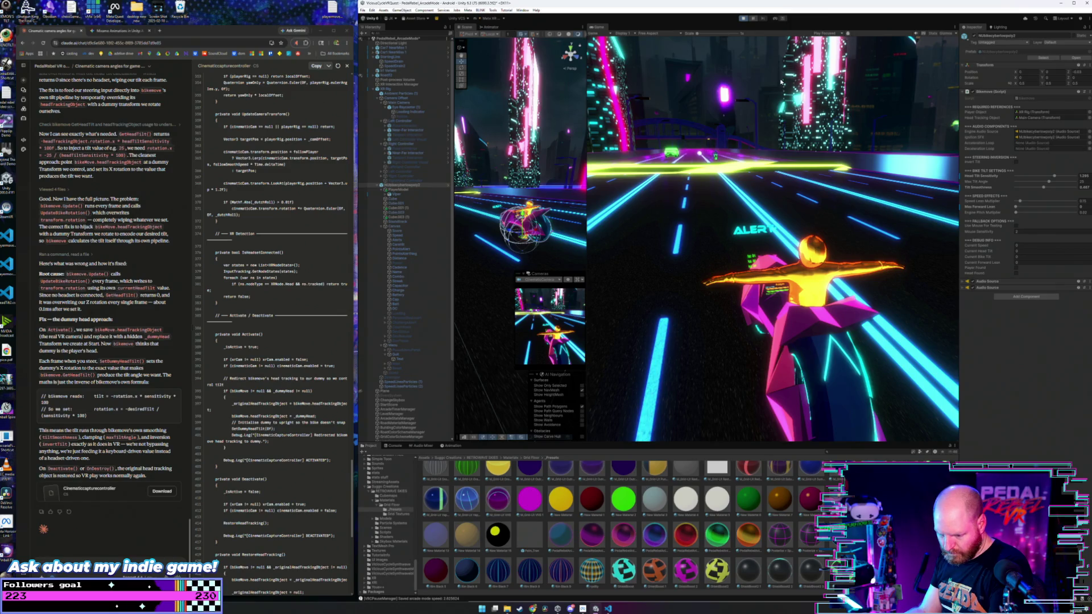
# - Enable cinematic capture mode with F1, switch to the rear chase shot (2), then pause the game
pyautogui.press('F1')
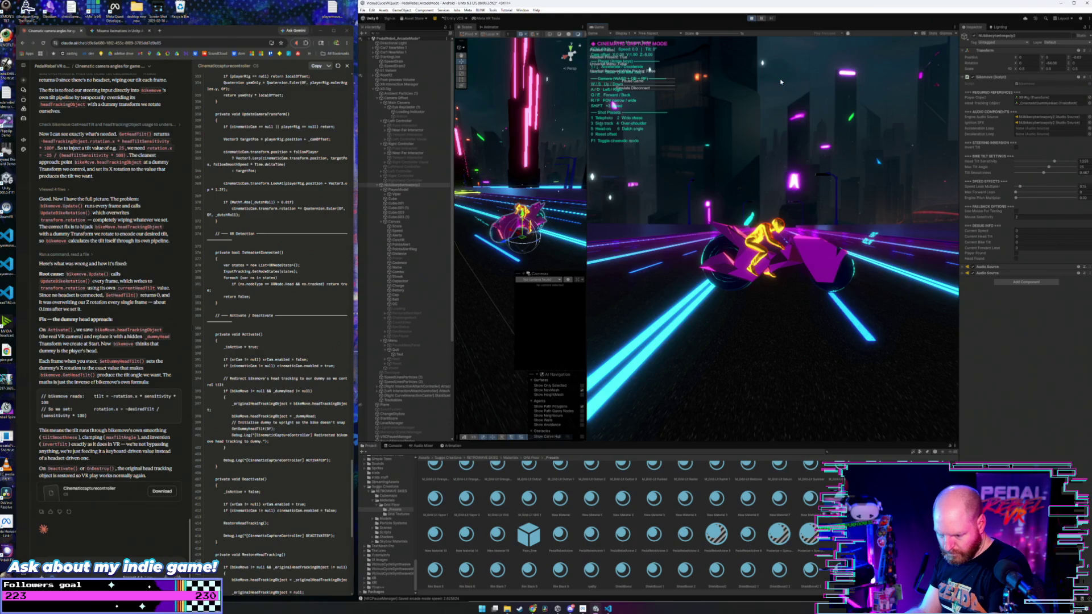
pyautogui.press('2')
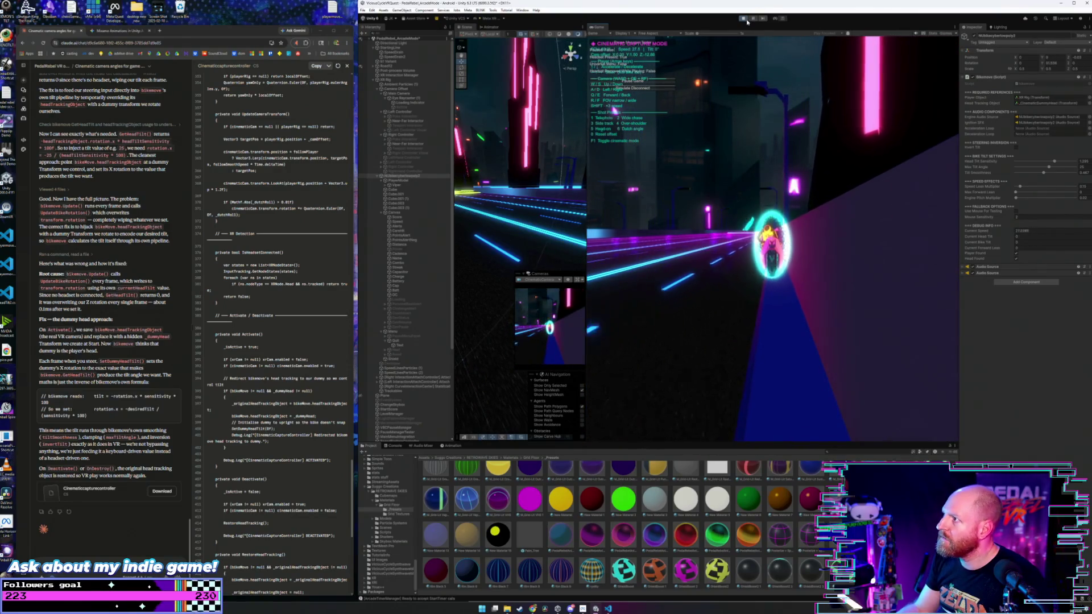
pyautogui.click(1015, 157)
pyautogui.press('F1')
pyautogui.click(399, 103)
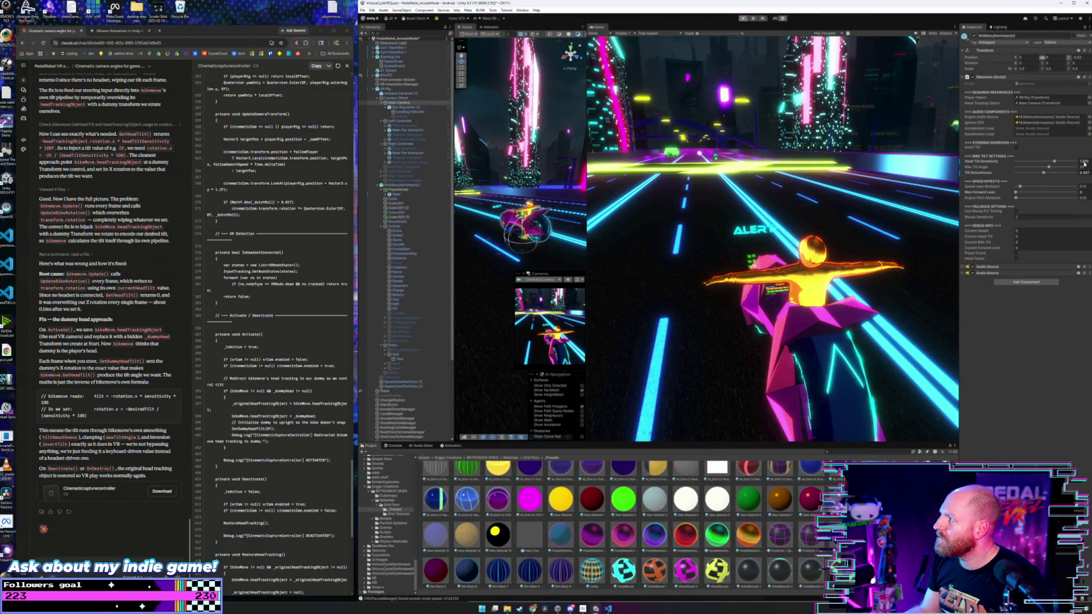
pyautogui.click(401, 107)
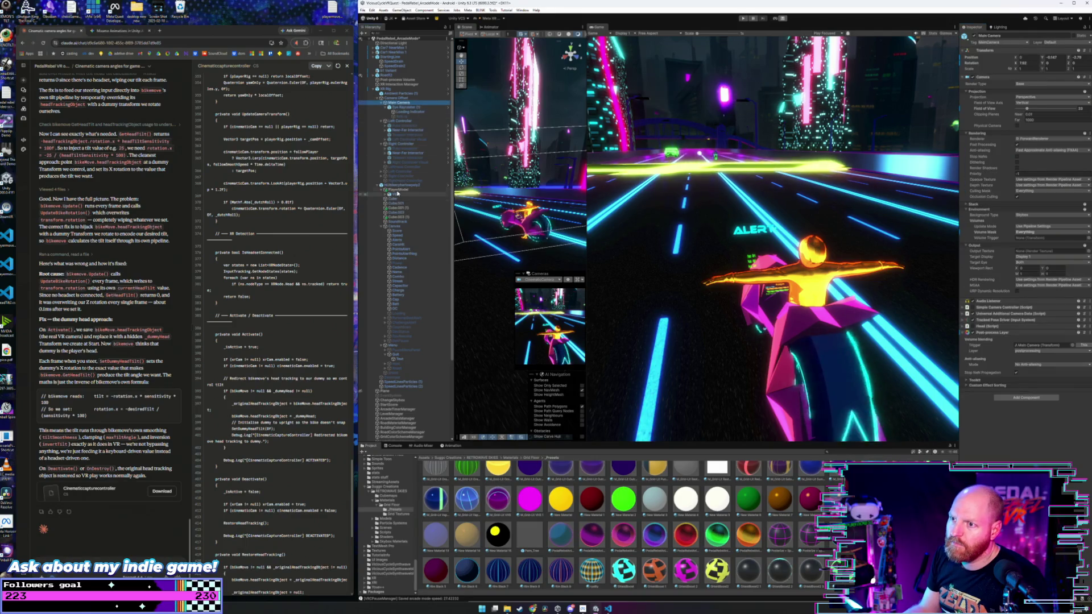
pyautogui.click(401, 185)
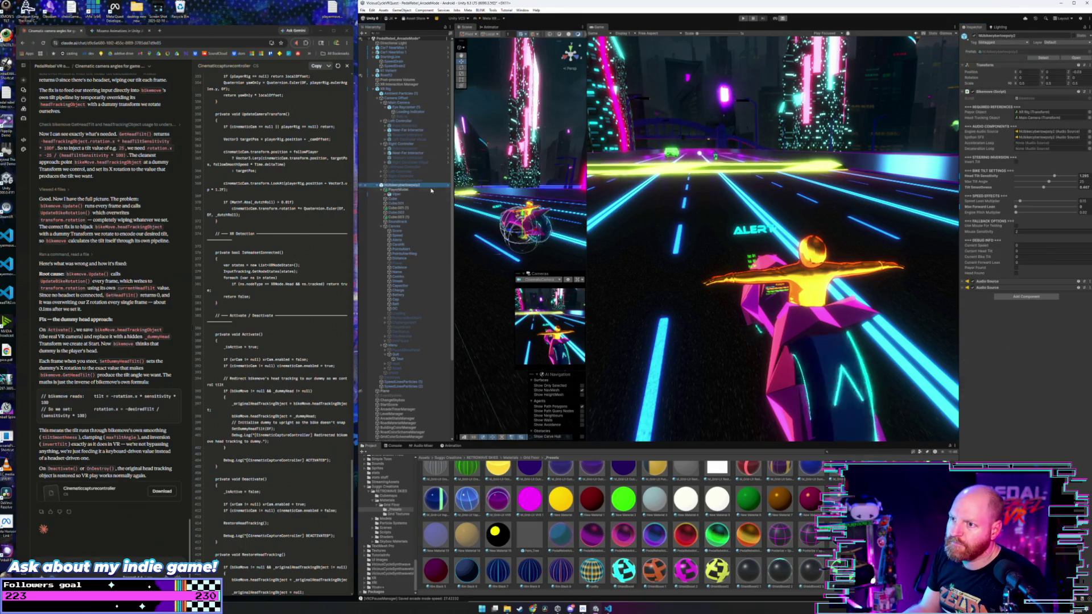
pyautogui.click(1083, 176)
pyautogui.write('1')
pyautogui.press('Return')
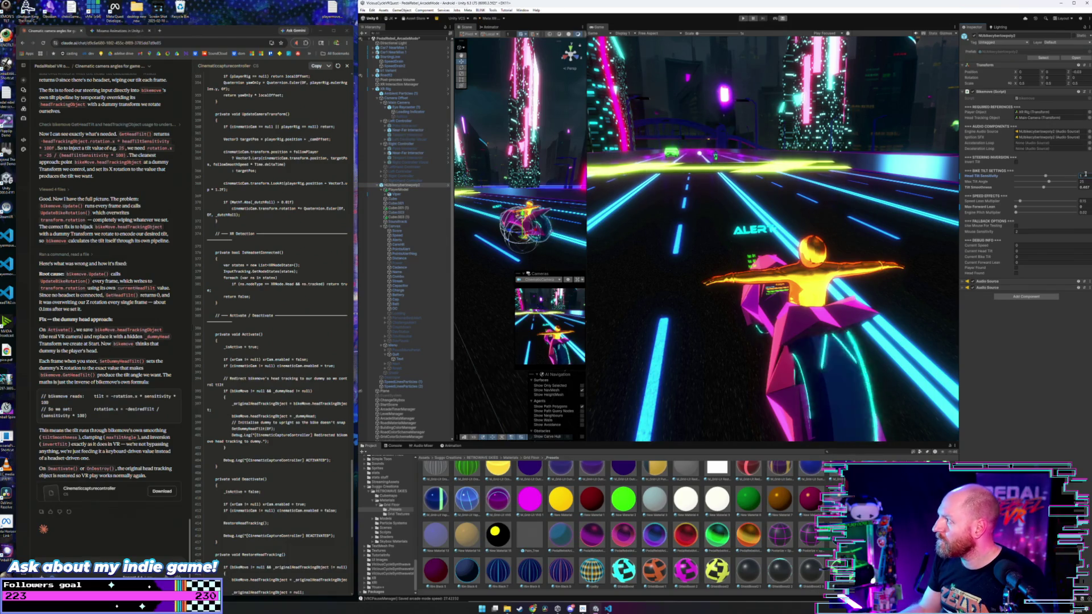
pyautogui.moveTo(1042, 187); pyautogui.dragTo(1061, 187)
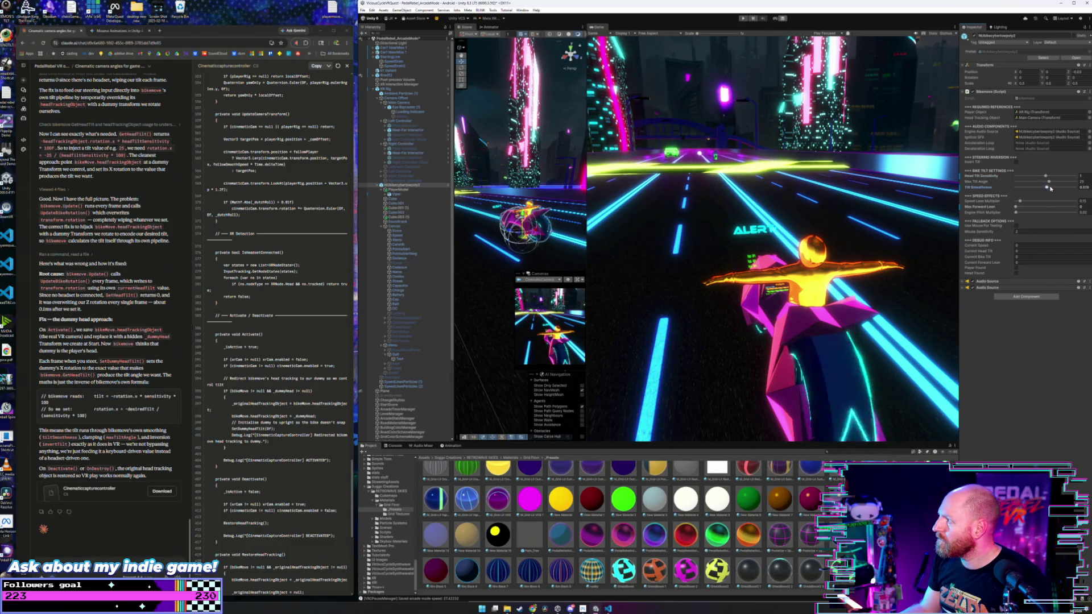
pyautogui.click(742, 18)
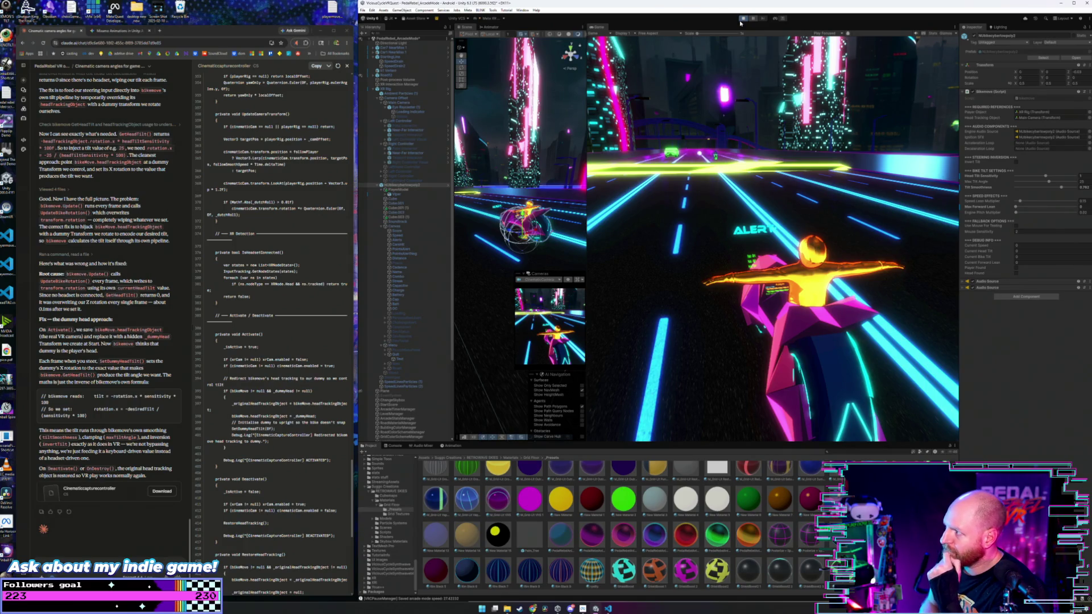
pyautogui.click(742, 20)
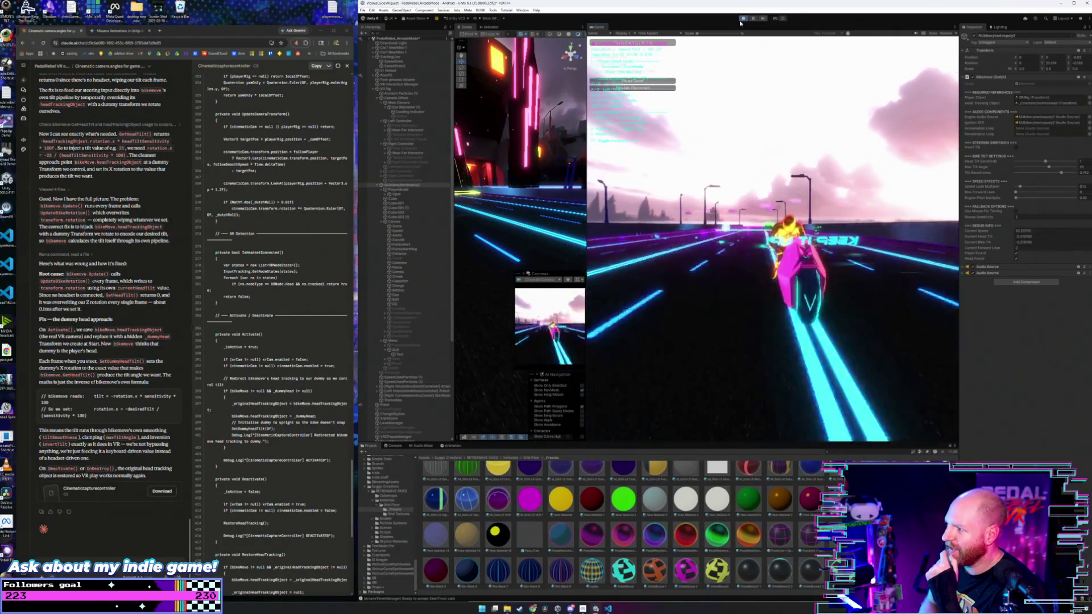
# - In the running game, toggle the cinematic capture camera on with F1, then back to the rider camera
pyautogui.press('F1')
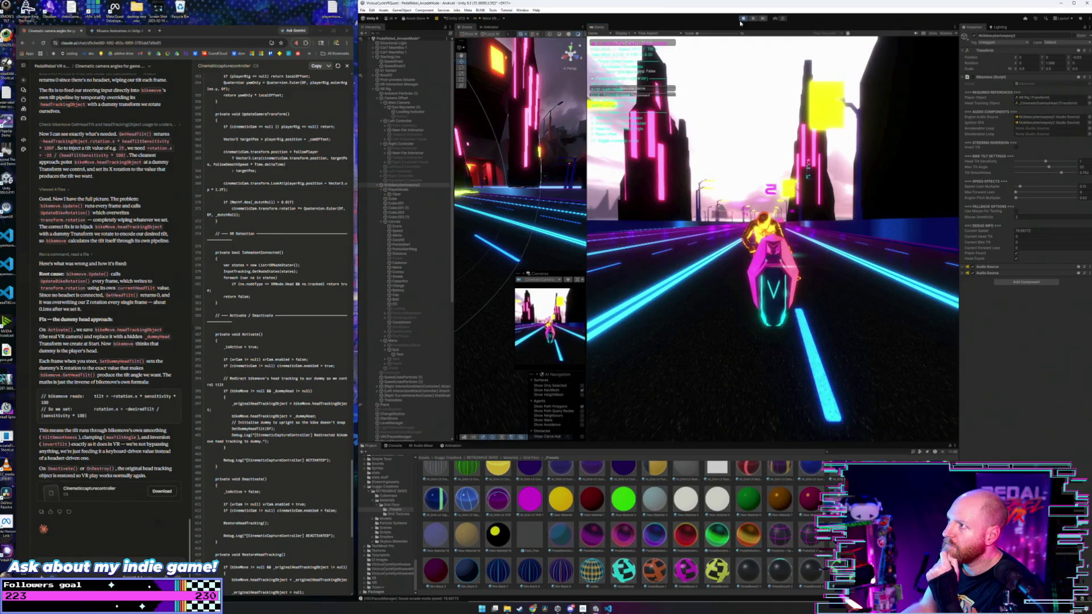
pyautogui.press('F1')
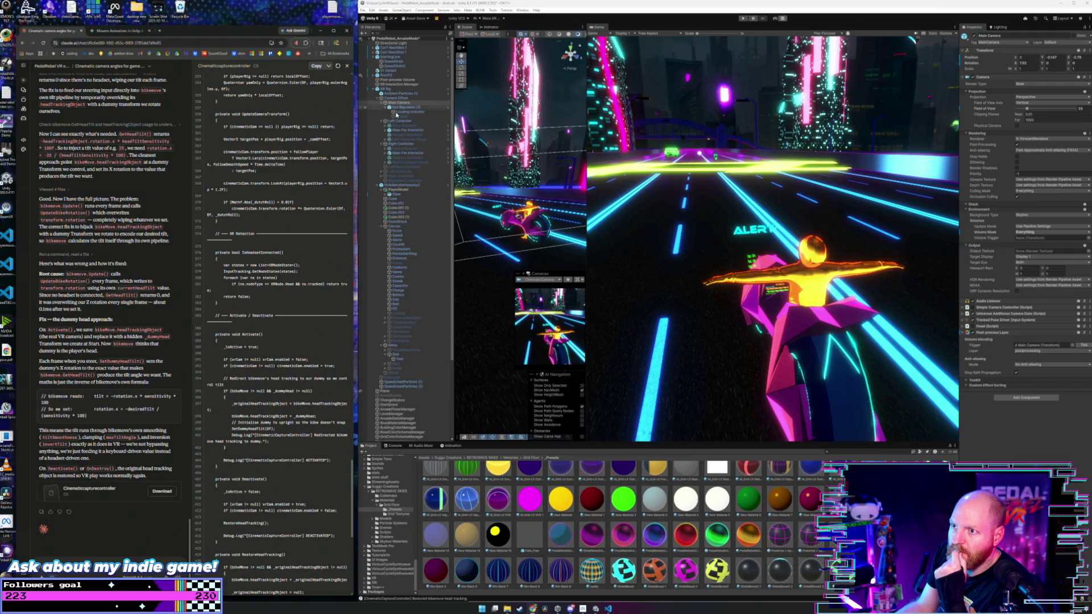
# - Drop the bike's Tilt Smoothness from 0.762 to about 0.243, then check the CinematicRig controller settings
pyautogui.click(396, 185)
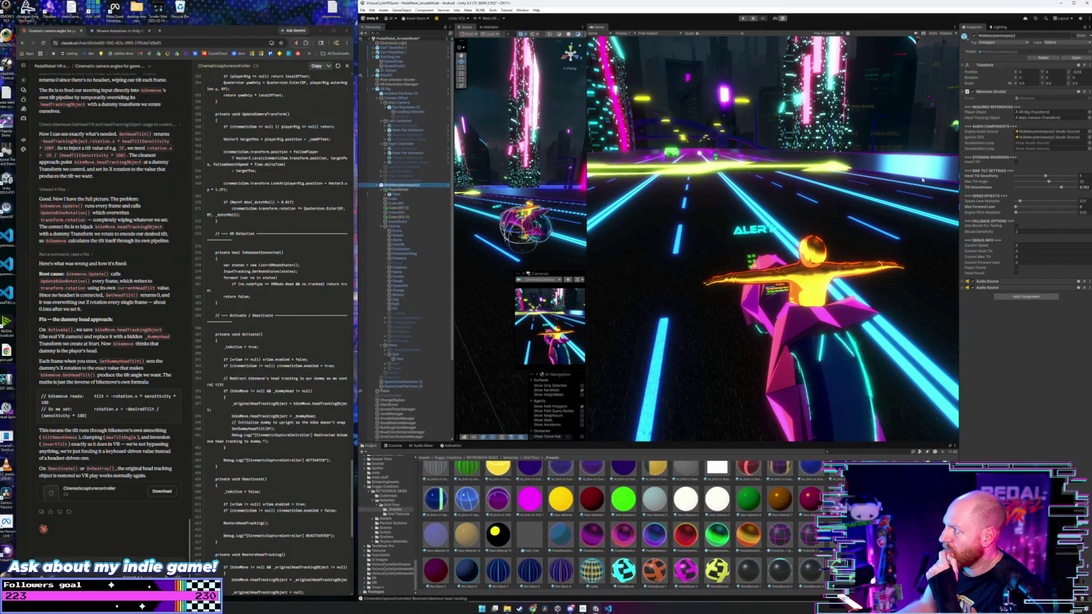
pyautogui.moveTo(1059, 188); pyautogui.dragTo(1028, 189)
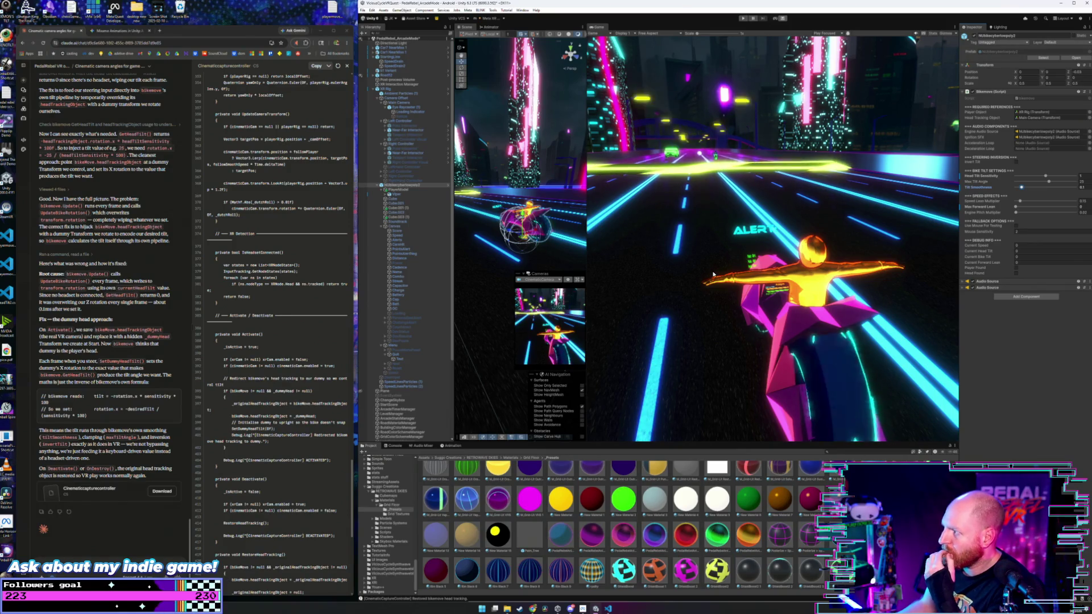
pyautogui.scroll(-5, 421, 387)
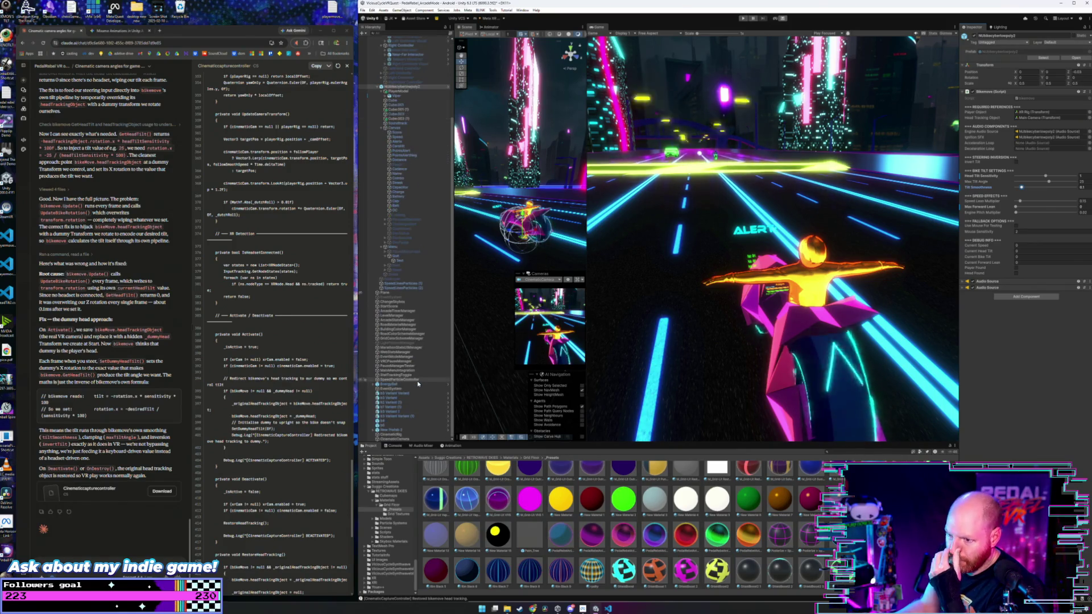
pyautogui.click(428, 435)
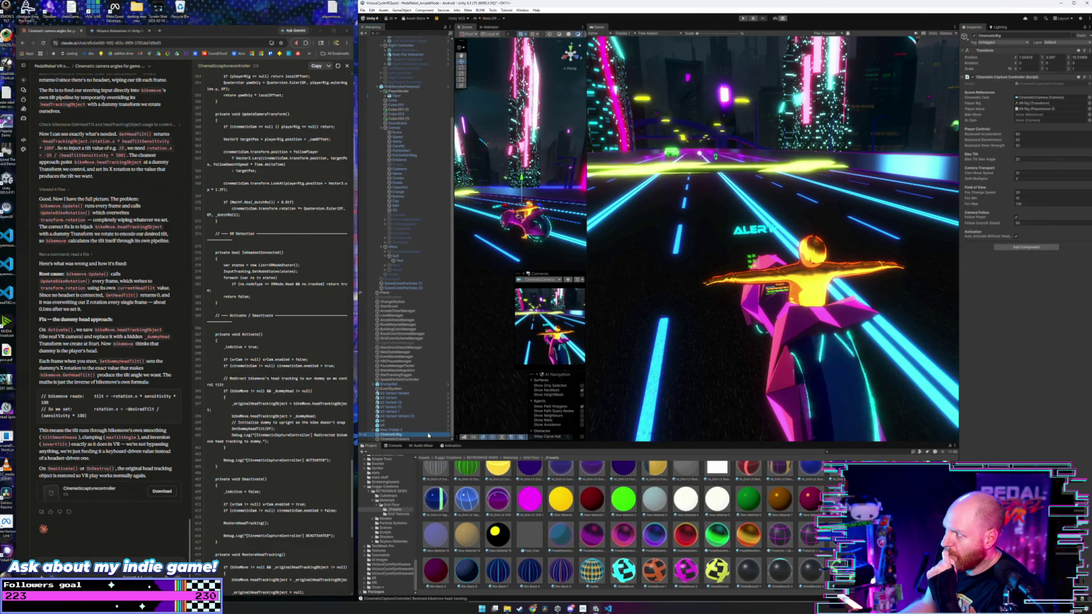
pyautogui.hotkey('alt', 'Tab')
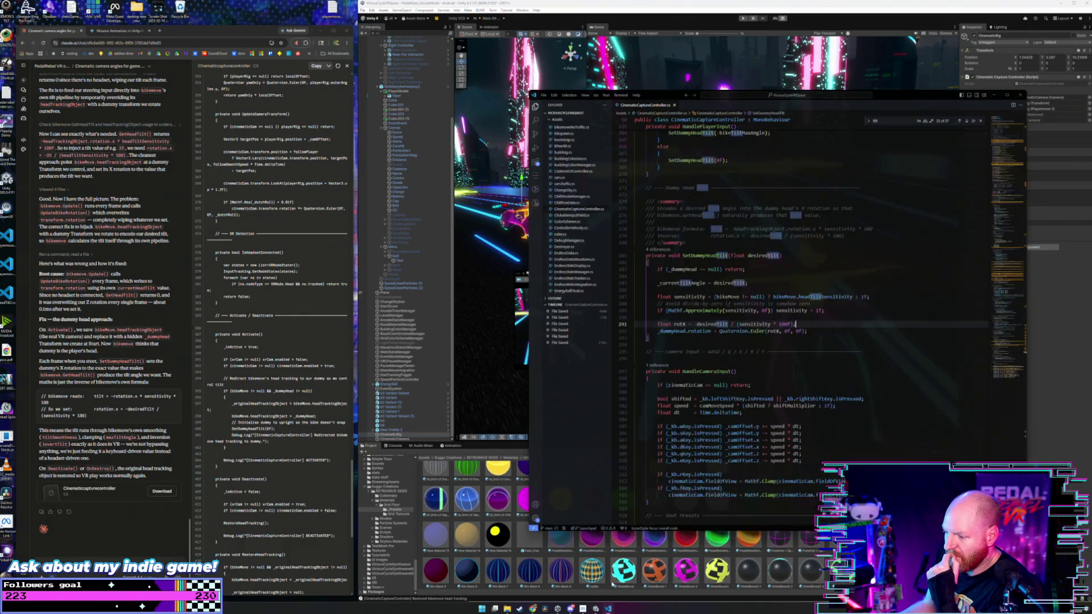
# - Change line 291's tilt scaling from sensitivity * 100f to sensitivity * 500f and save the script
pyautogui.click(784, 325)
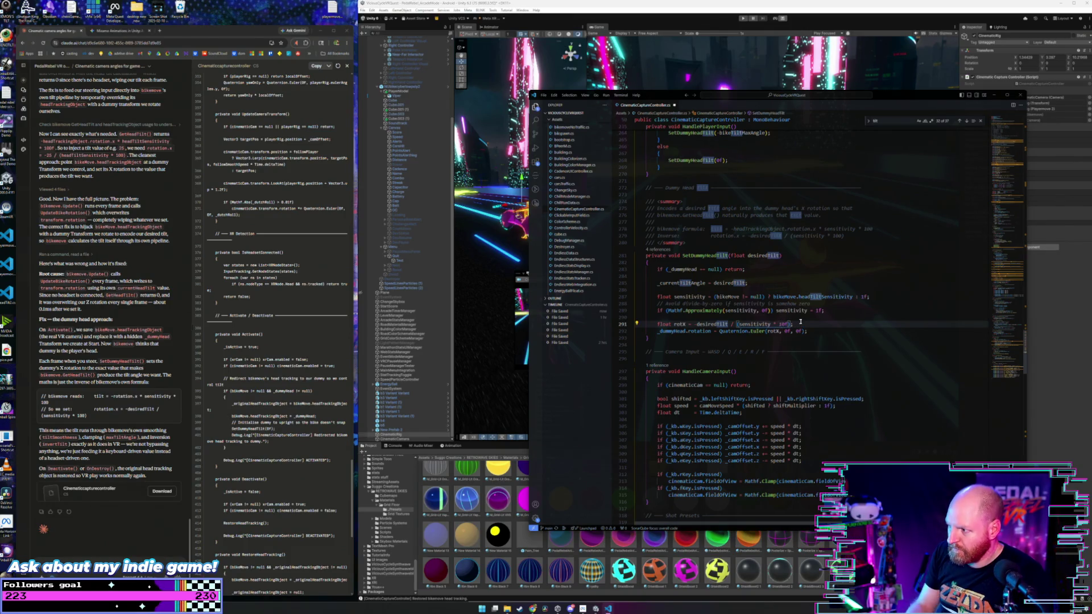
pyautogui.press('End')
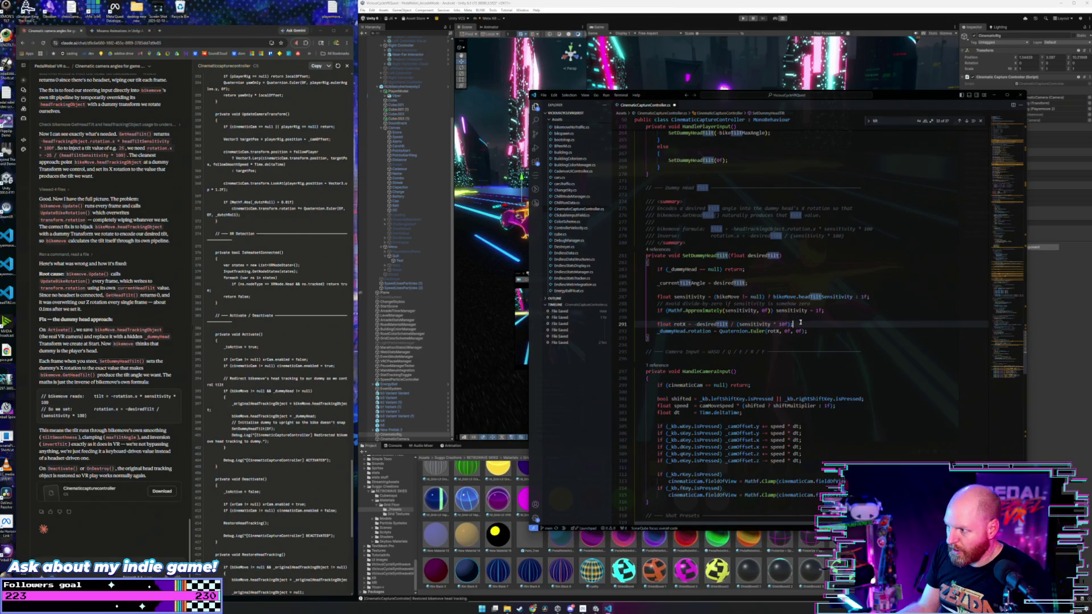
pyautogui.click(782, 324)
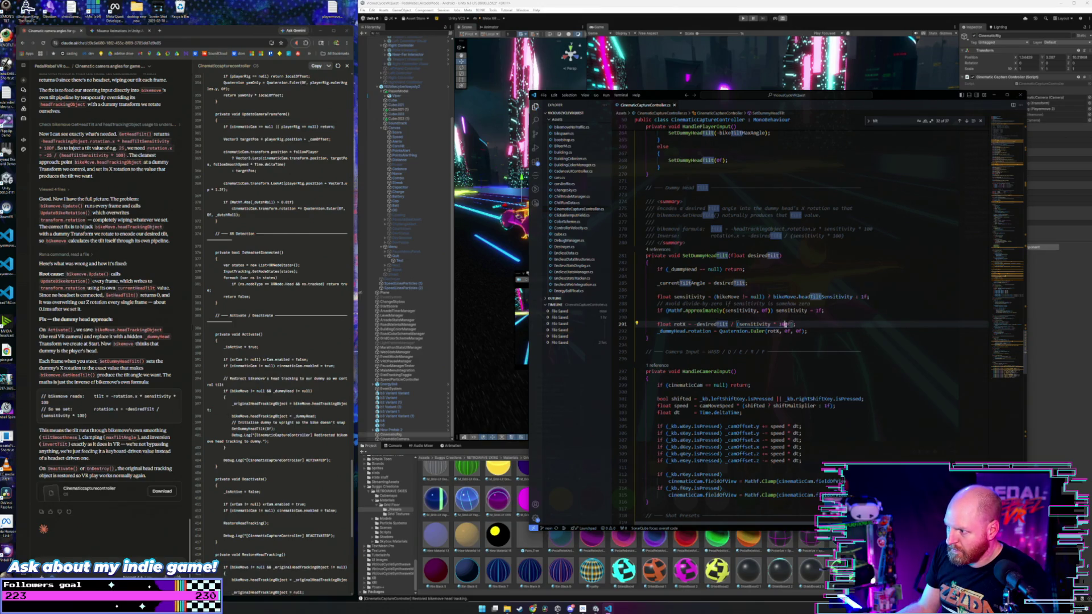
pyautogui.write('500')
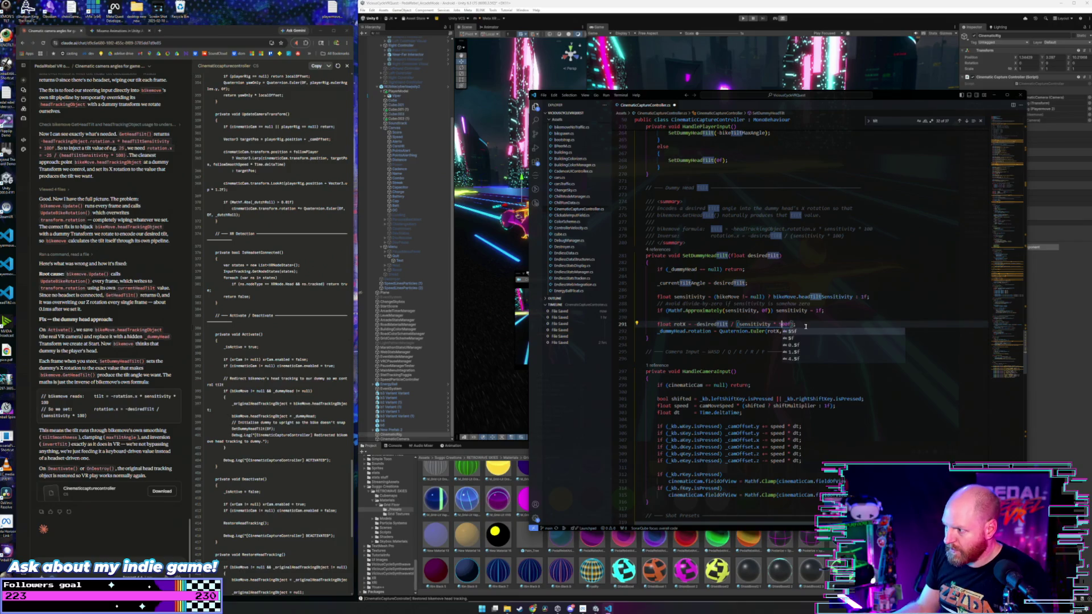
pyautogui.press('End')
pyautogui.hotkey('ctrl', 's')
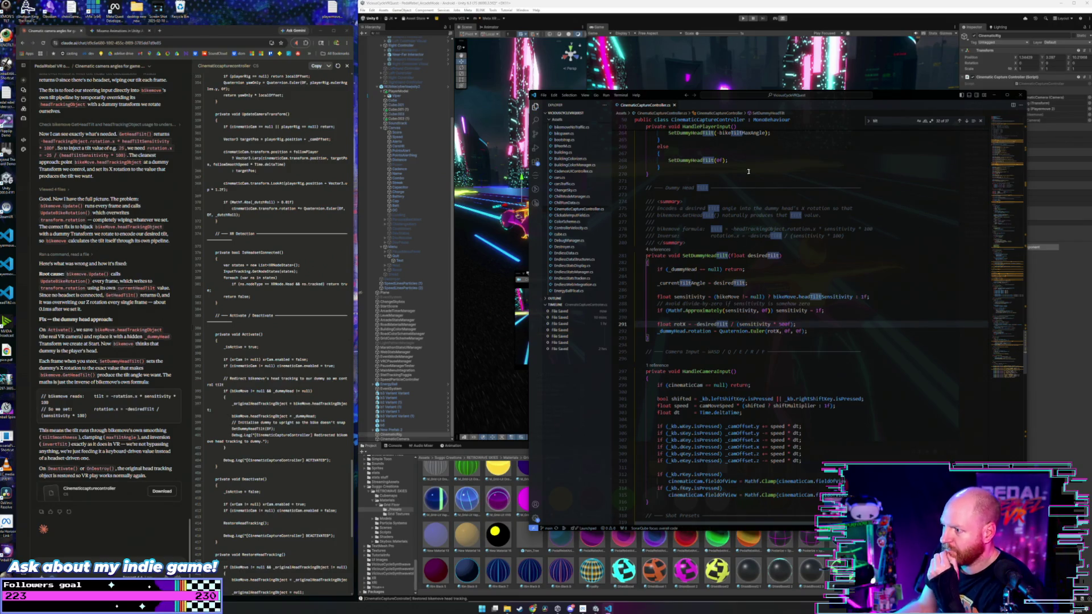
pyautogui.hotkey('alt', 'Tab')
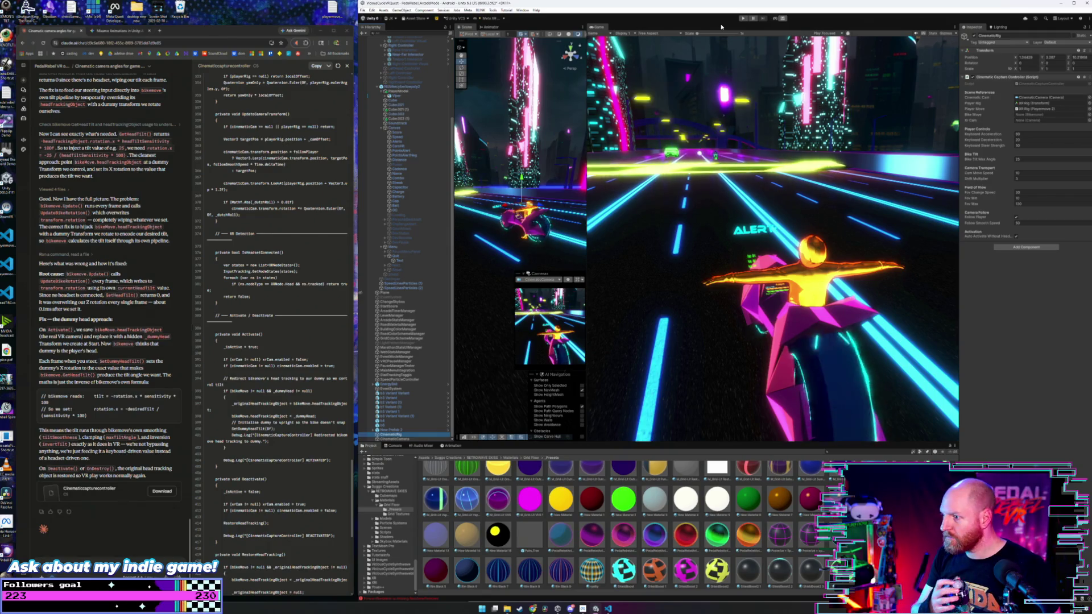
# - Enter Play mode with the recompiled tilt code and switch to the cinematic capture camera
pyautogui.click(743, 18)
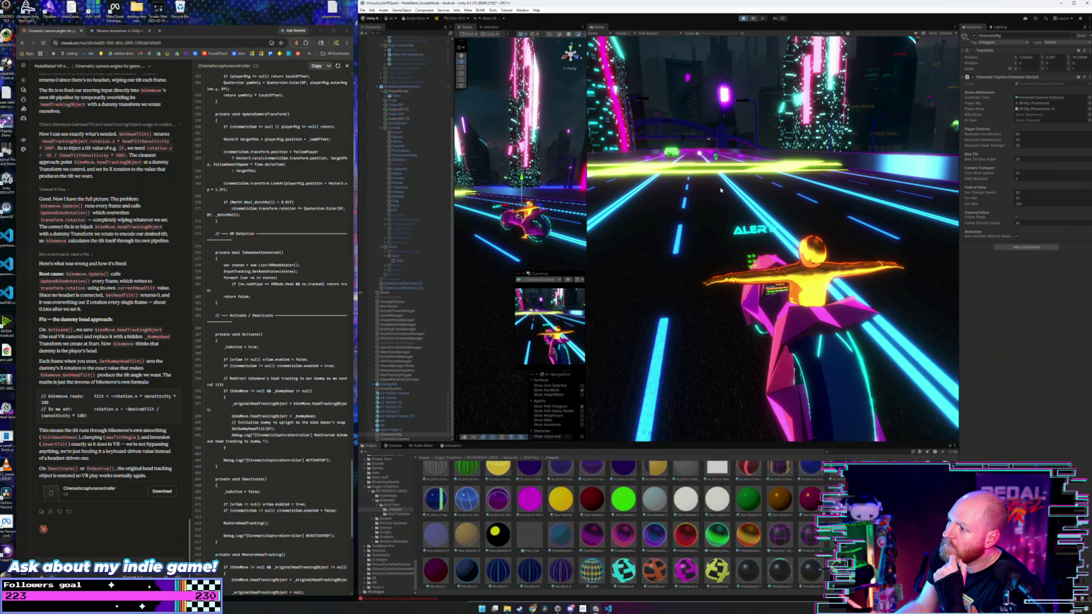
pyautogui.hotkey('ctrl', 'p')
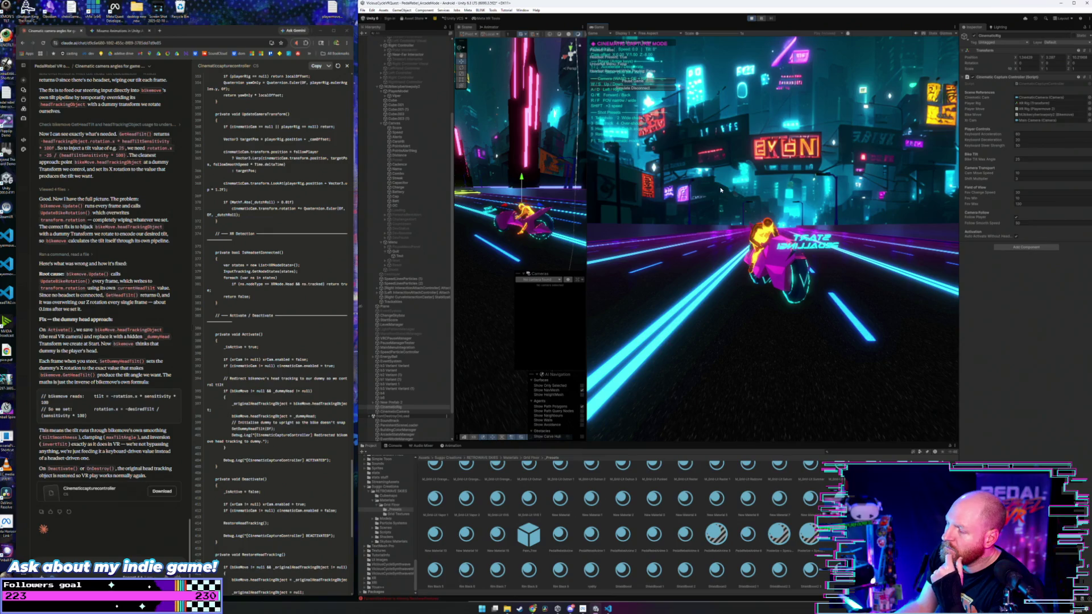
# - Accelerate the bike in cinematic mode with the bike selected to show its debug tilt readouts, and start a screen snip
pyautogui.press('w')
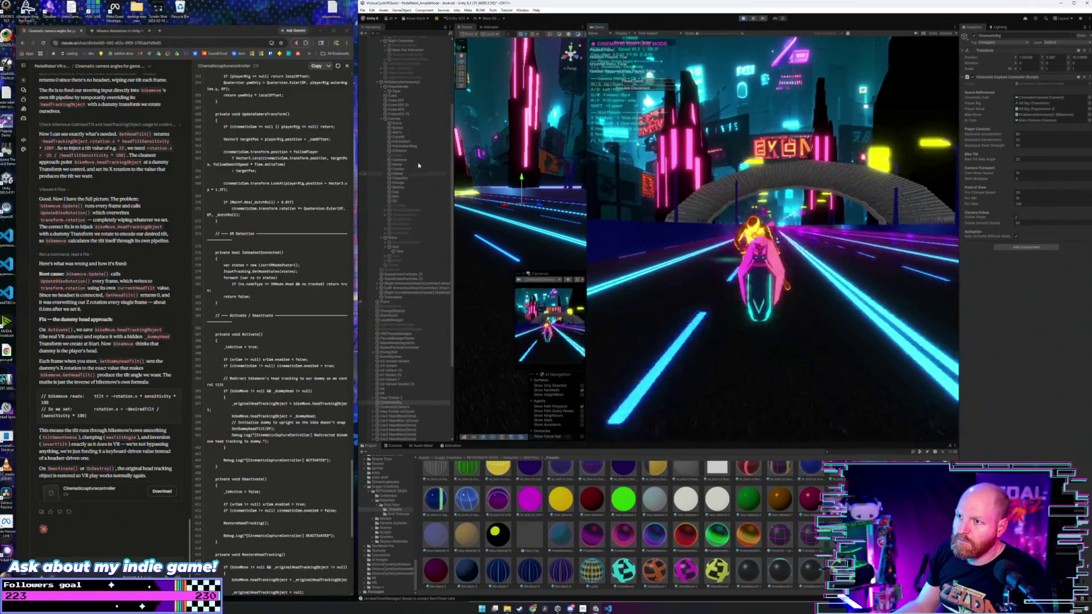
pyautogui.scroll(-5, 408, 292)
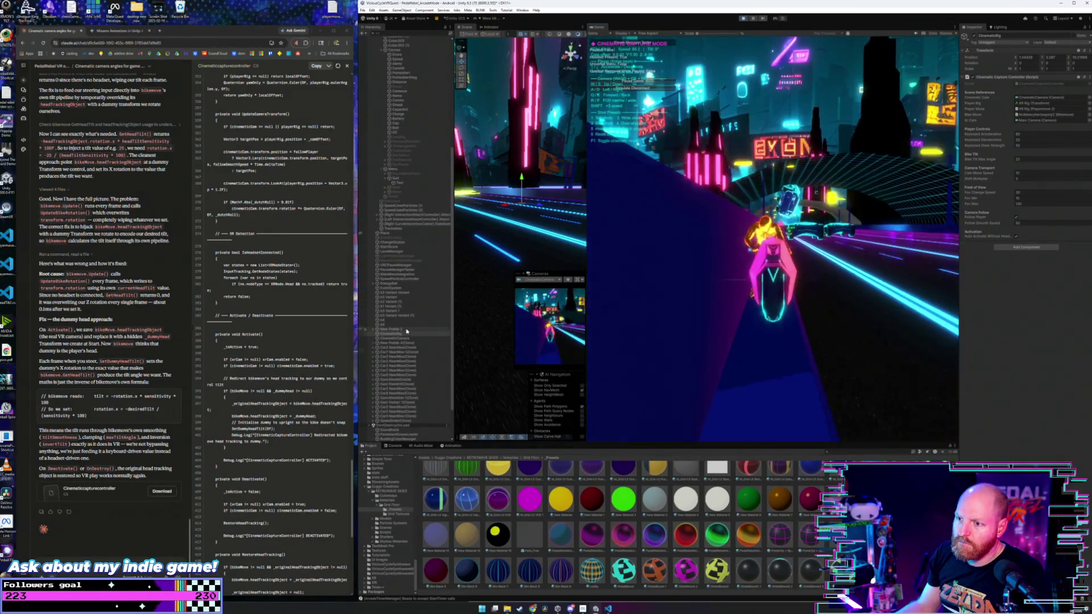
pyautogui.scroll(1, 410, 260)
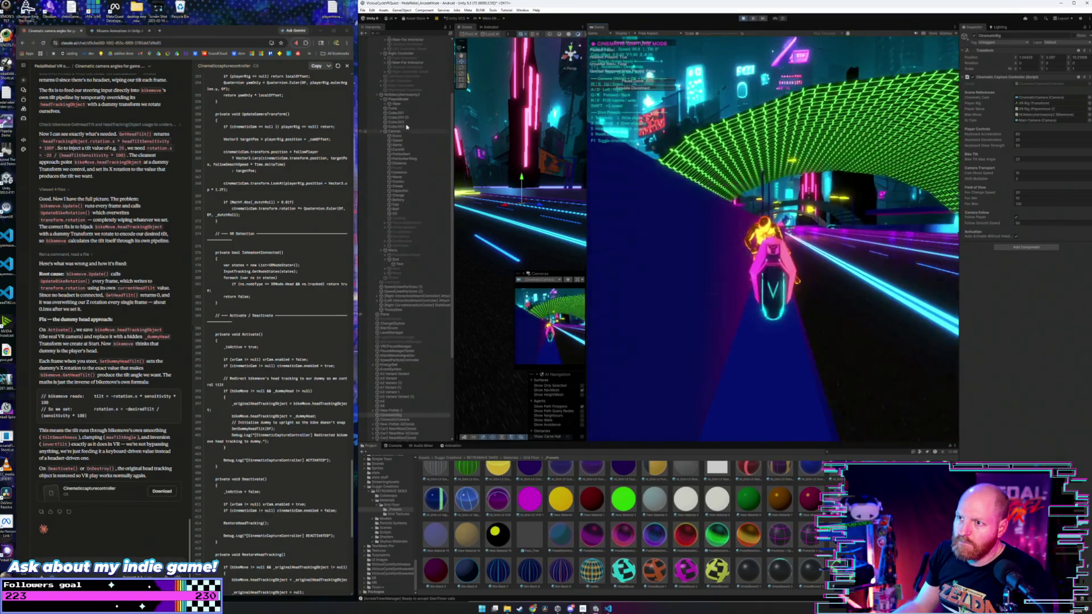
pyautogui.scroll(4, 412, 97)
pyautogui.click(412, 95)
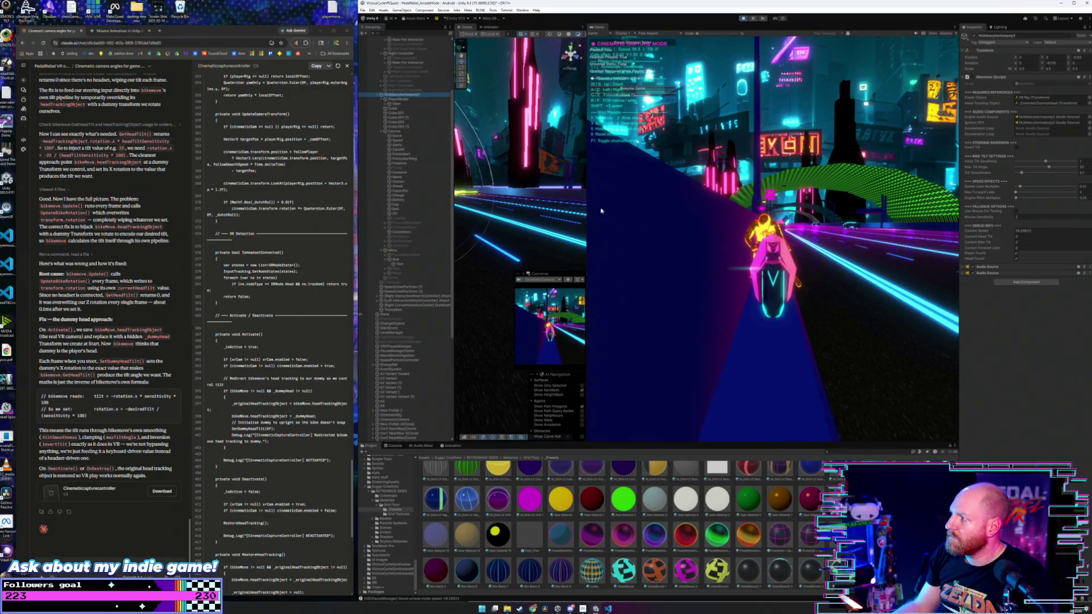
pyautogui.click(668, 248)
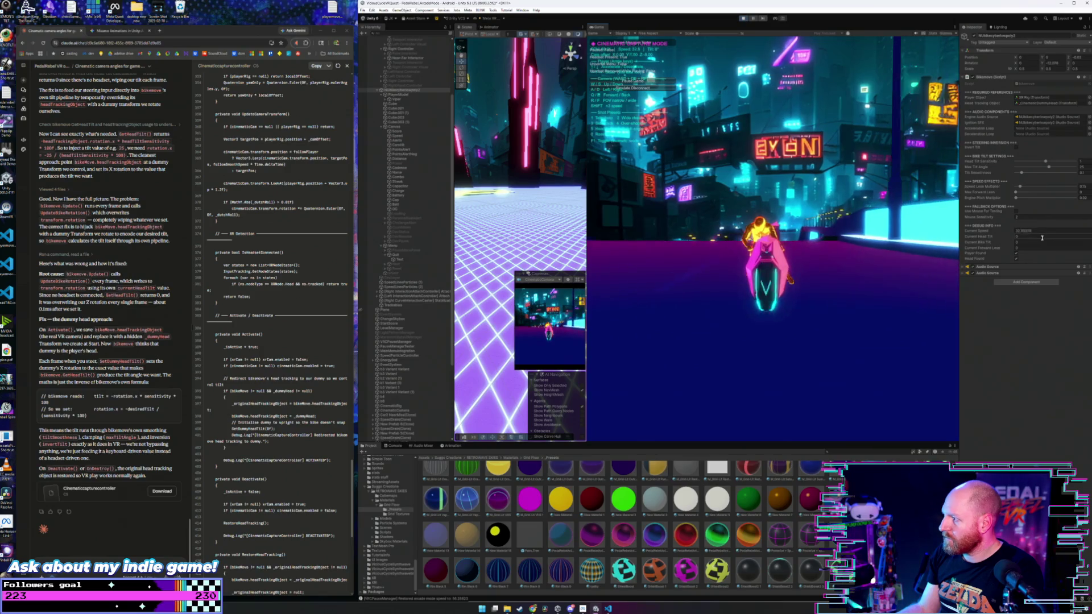
pyautogui.press('super+shift+s')
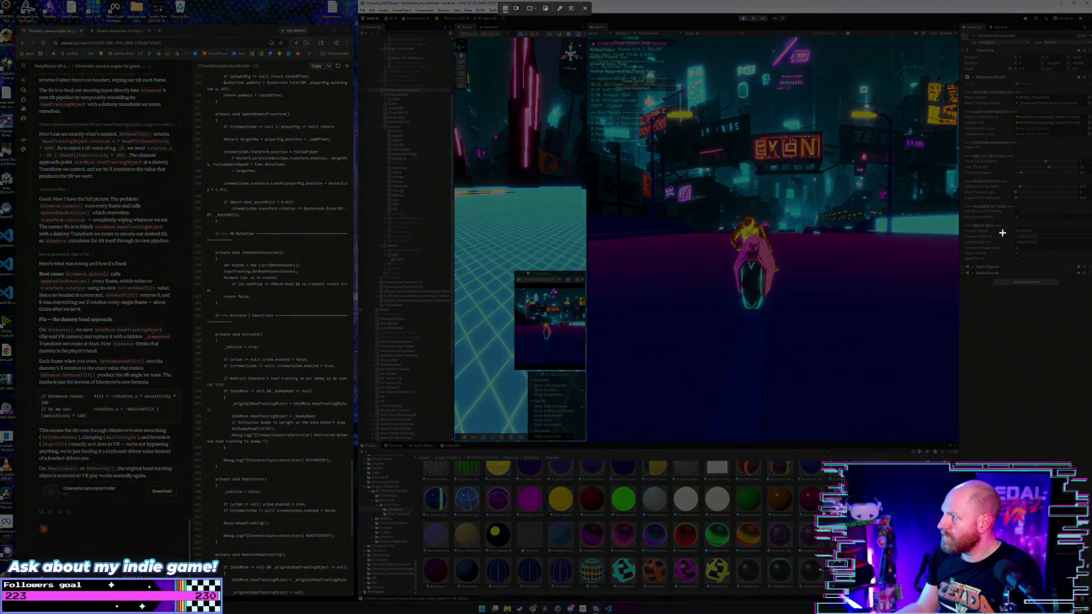
# - Snip the bike's debug tilt values, stop Play mode, and open File Explorer
pyautogui.moveTo(978, 215); pyautogui.dragTo(1068, 265)
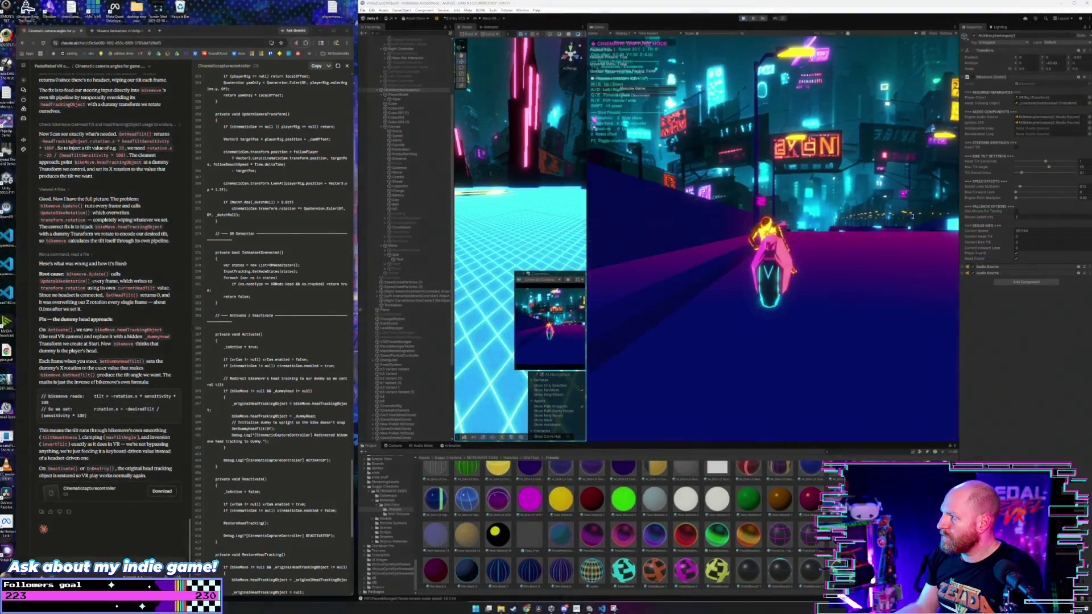
pyautogui.click(742, 20)
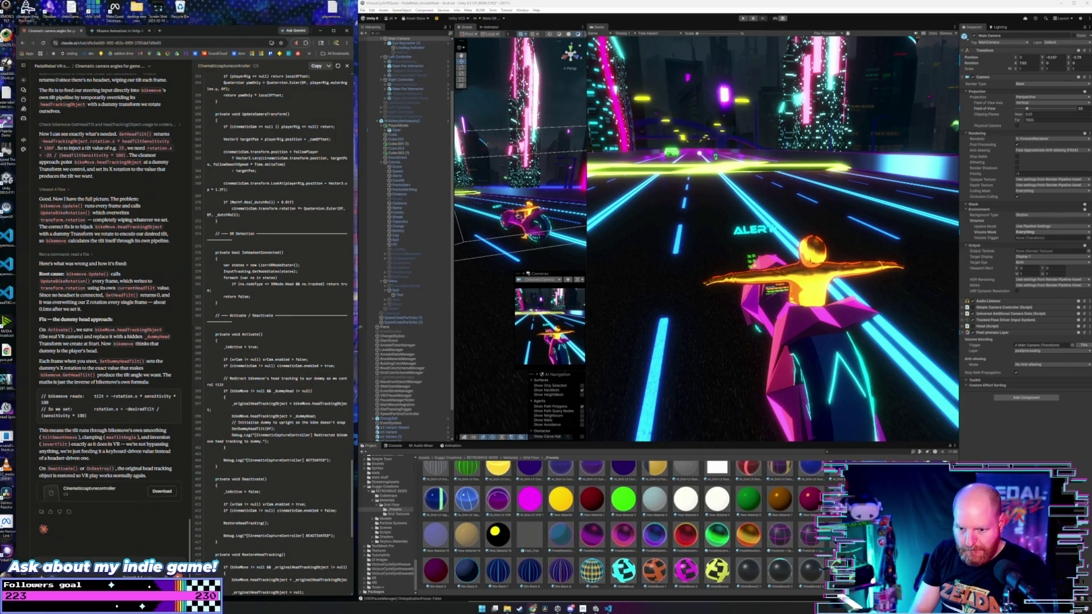
pyautogui.click(507, 609)
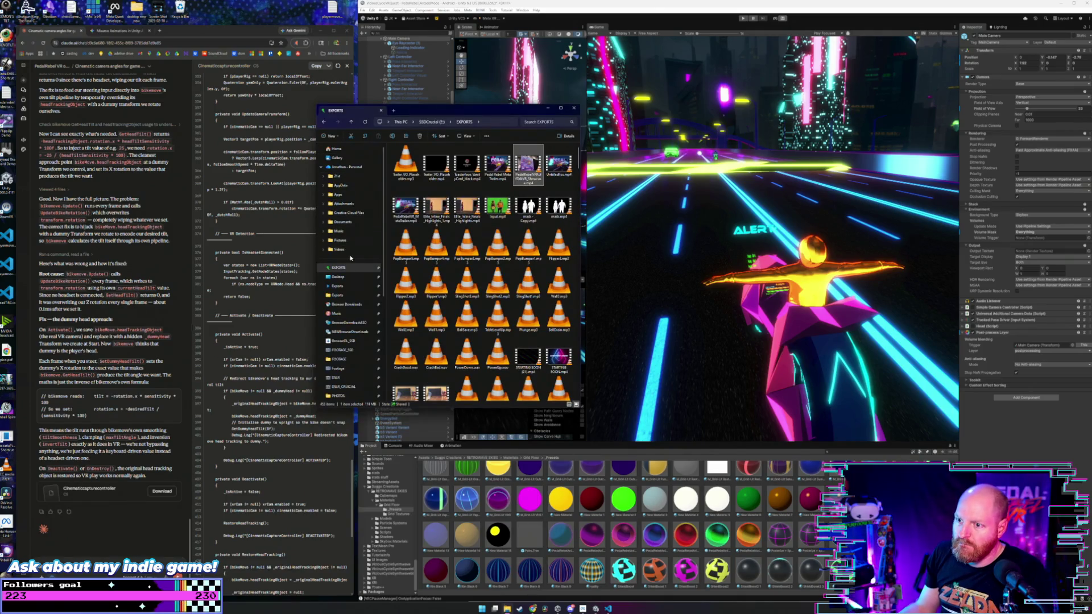
# - Browse to Pictures > Screenshots and select the newest debug tilt screenshot
pyautogui.scroll(-5, 344, 350)
pyautogui.click(340, 294)
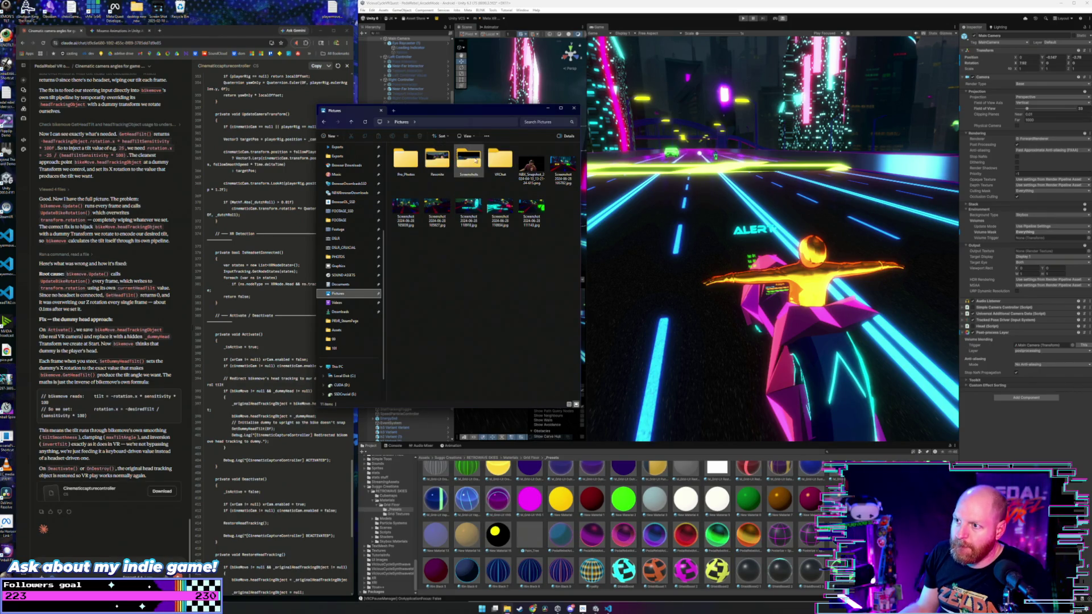
pyautogui.doubleClick(467, 161)
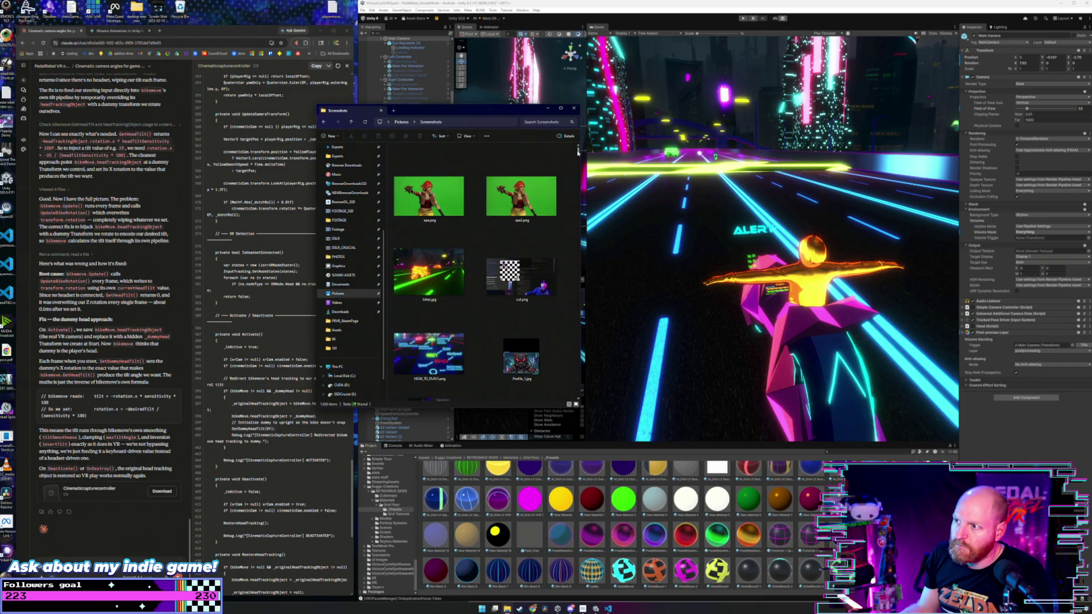
pyautogui.moveTo(578, 153); pyautogui.dragTo(579, 395)
pyautogui.click(539, 369)
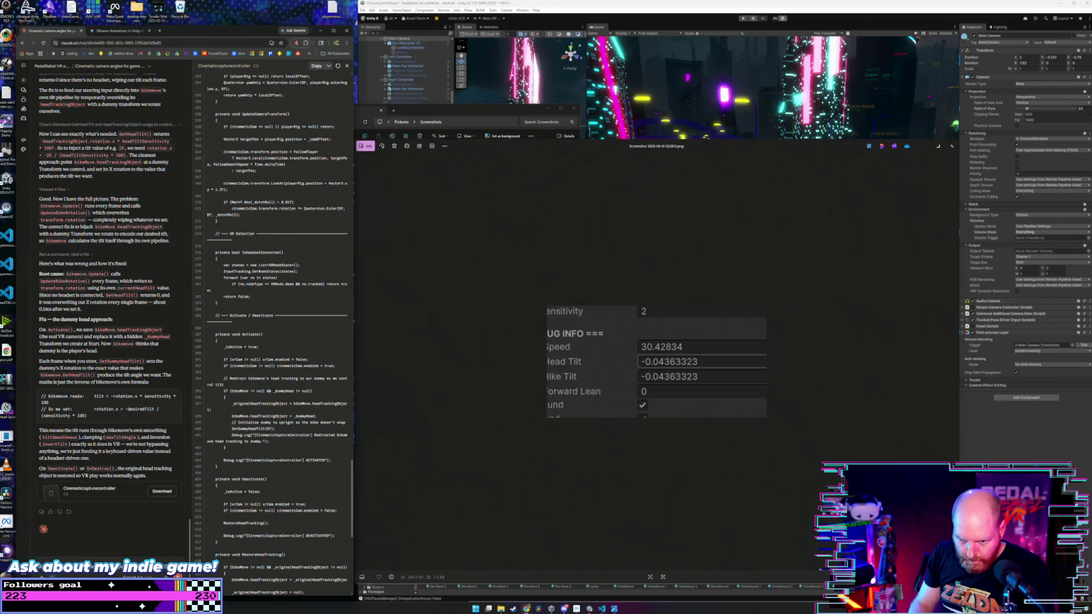
# - Tell Claude the bike only tilts ±0.04363323 and request full max lean with fast steering
pyautogui.write('the')
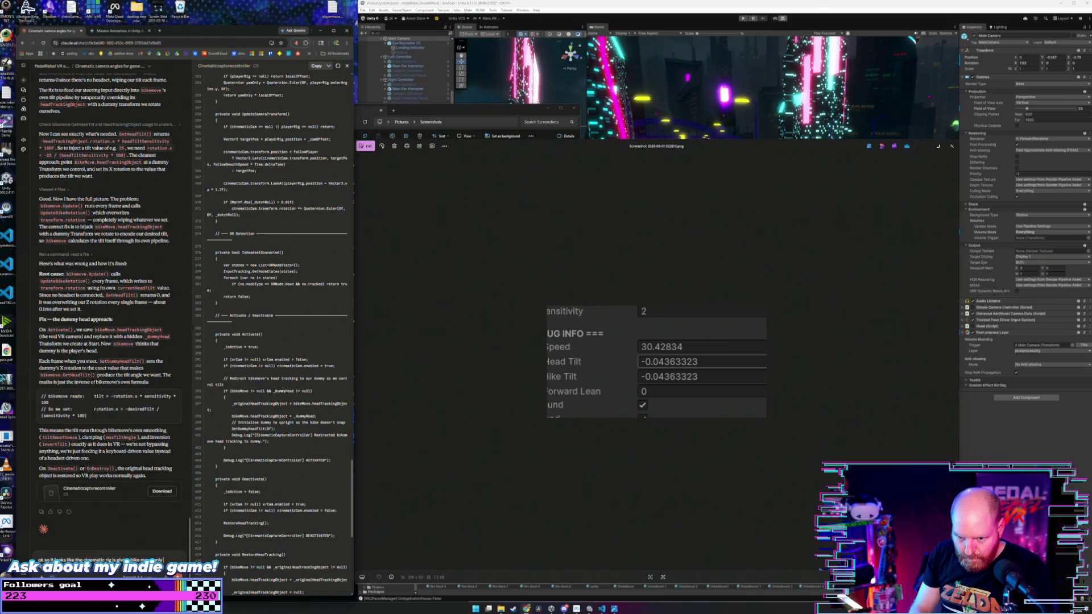
pyautogui.write('y')
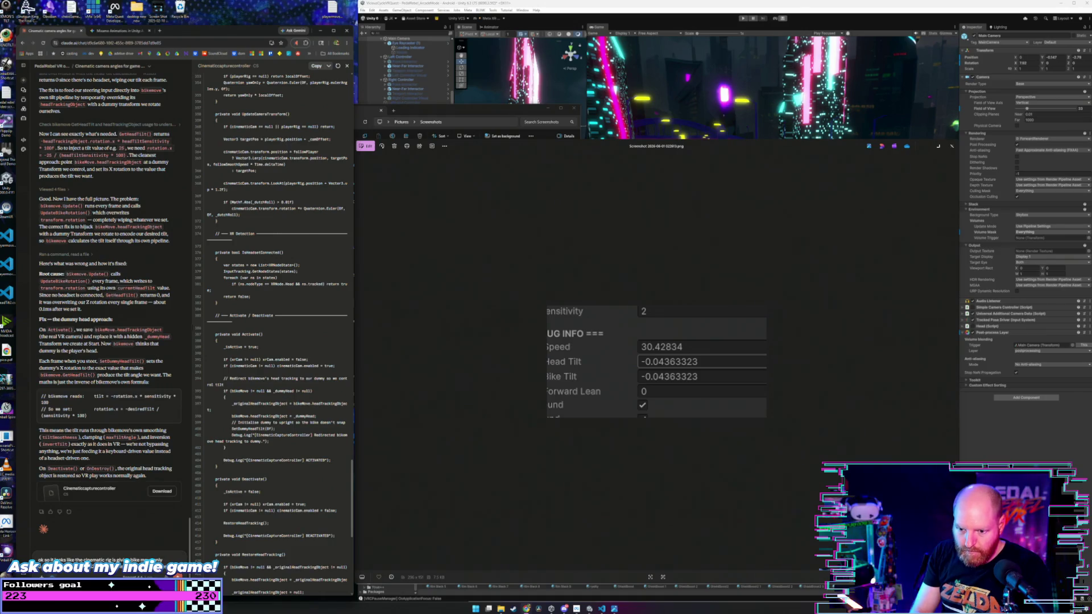
pyautogui.write('tilt this is not enough to make')
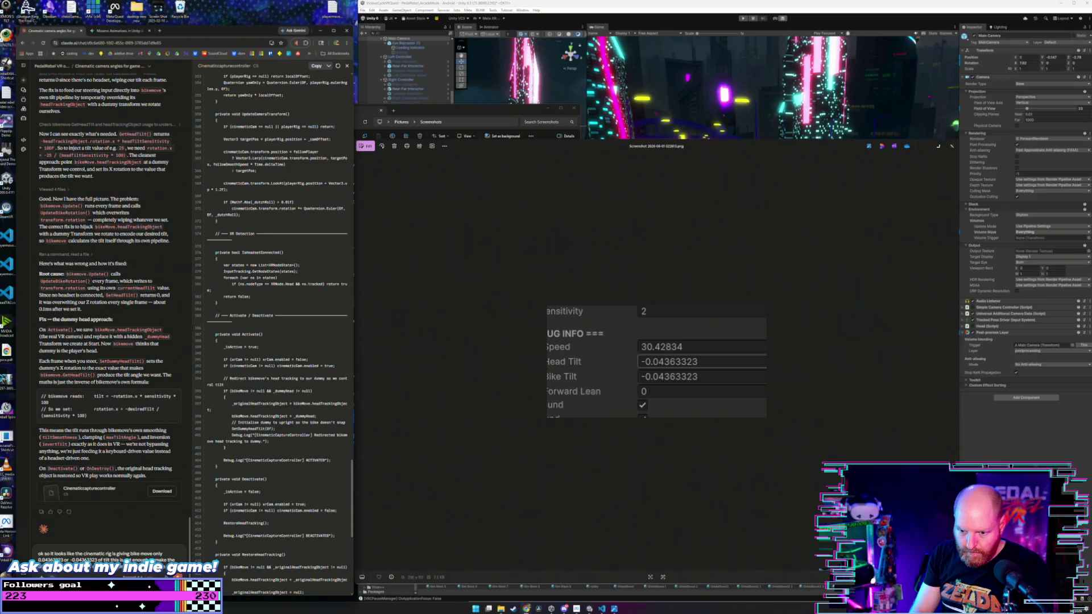
pyautogui.write('the')
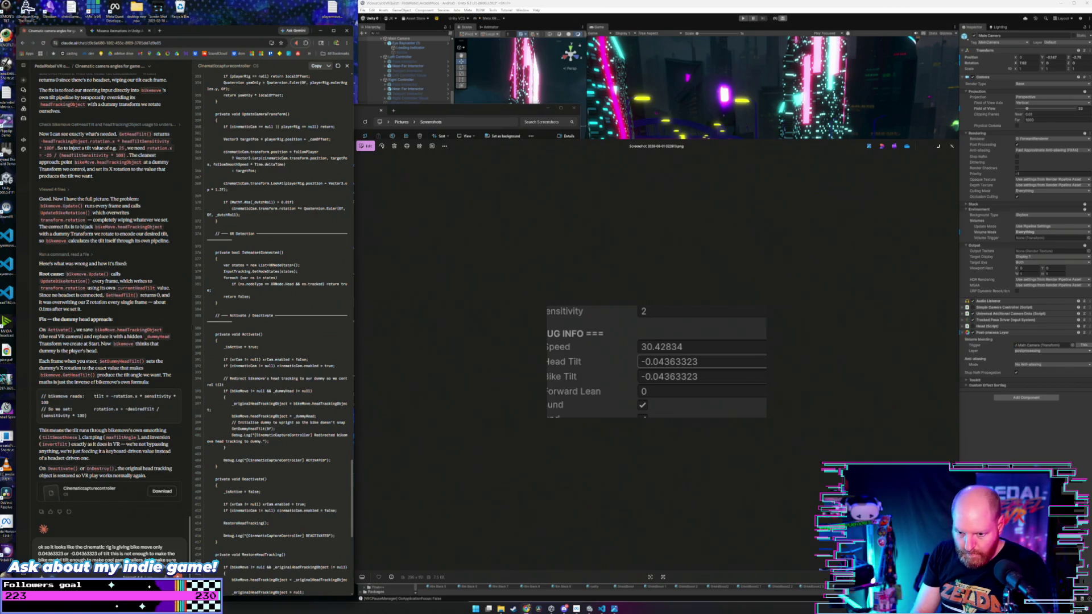
pyautogui.write('way')
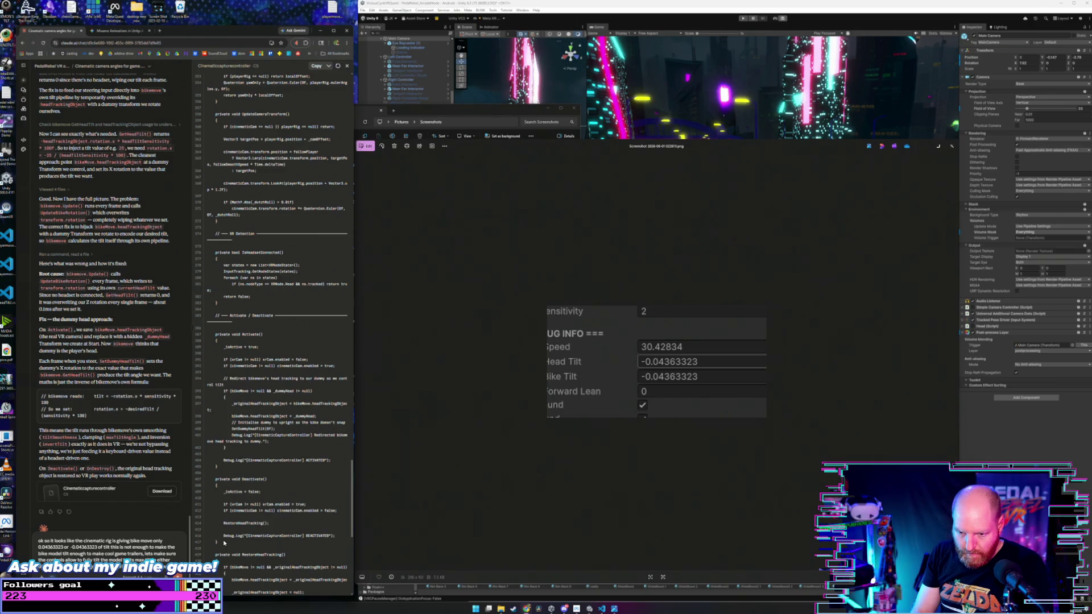
pyautogui.write('direction and allows for good fast steering like if the game was to')
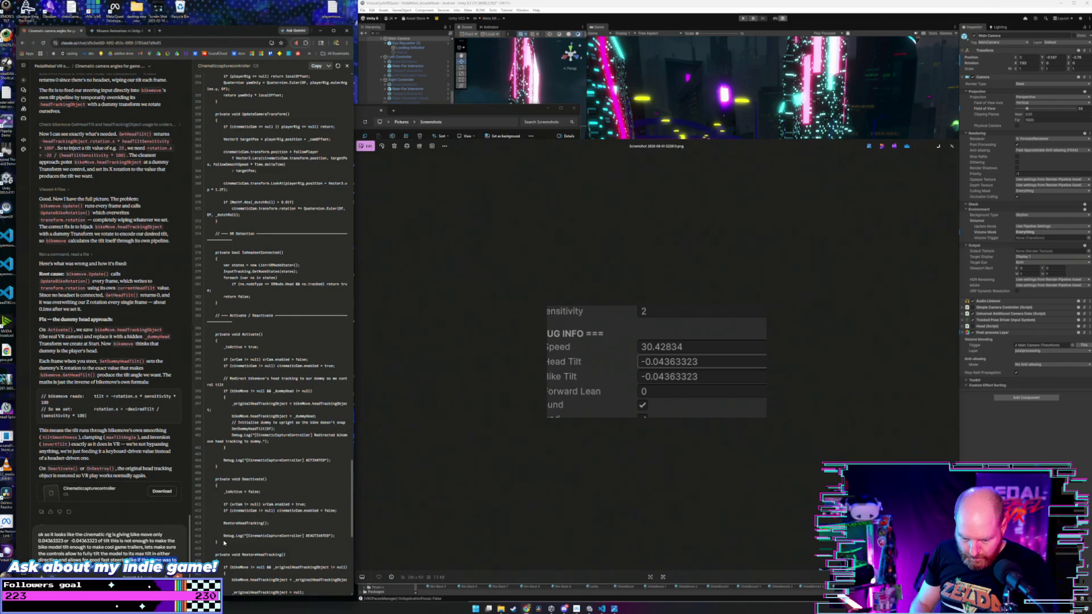
pyautogui.press('Return')
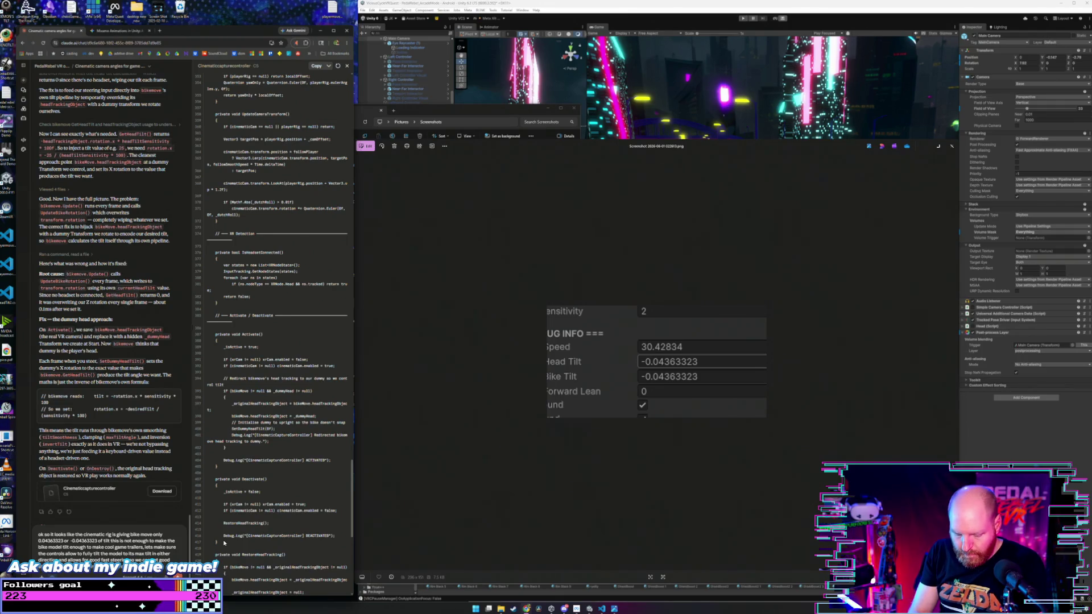
pyautogui.press('Return')
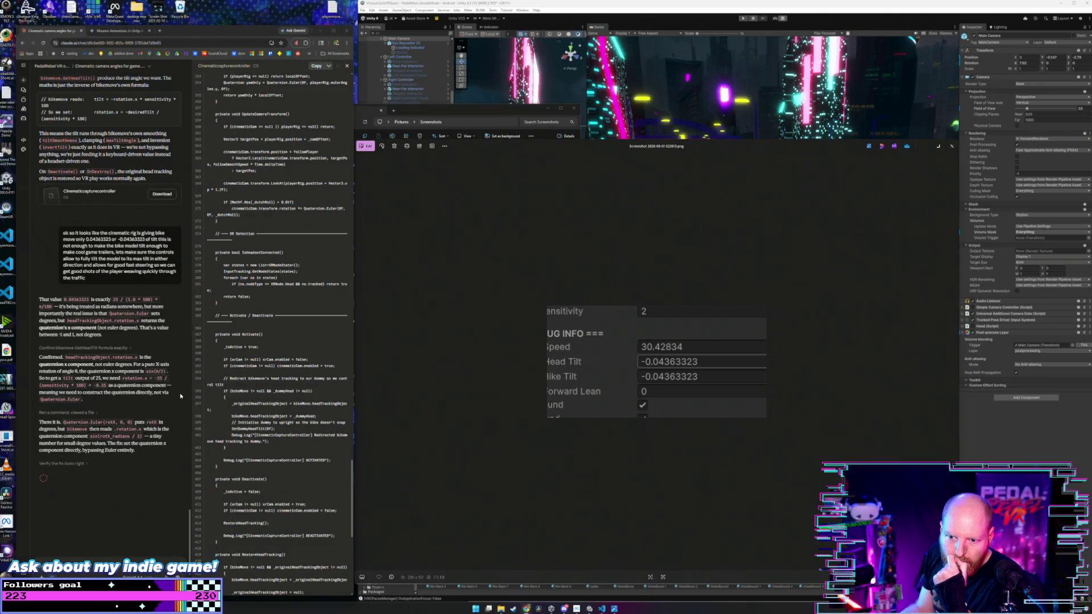
# - Read Claude's quaternion-x tilt fix for CinematicCaptureController, then close the Photos screenshot viewer
pyautogui.scroll(-2, 181, 396)
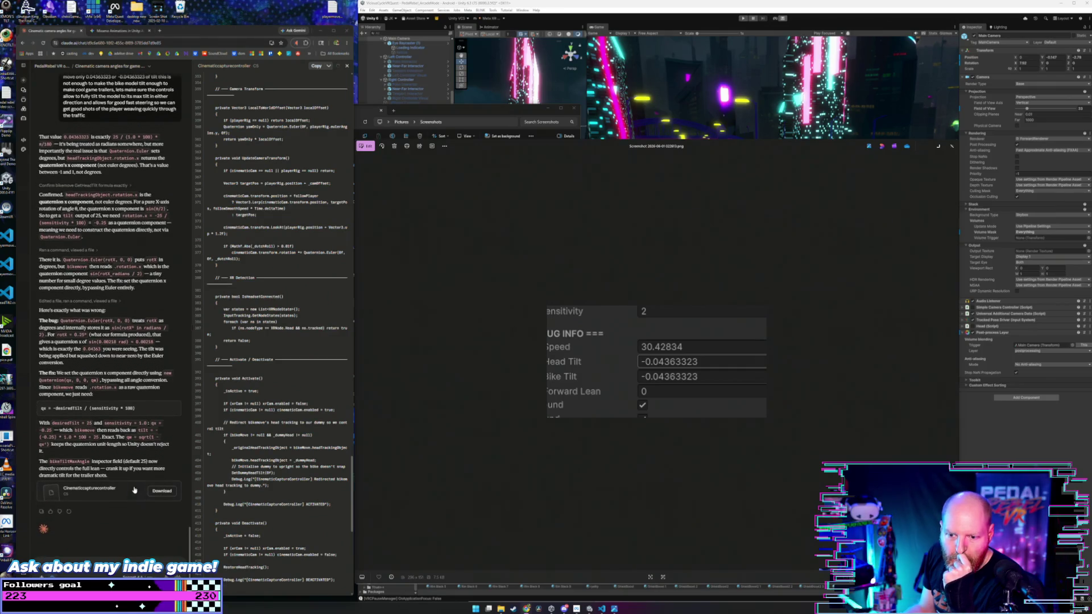
pyautogui.click(952, 147)
pyautogui.hotkey('alt', 'Tab')
pyautogui.hotkey('alt', 'Tab')
pyautogui.hotkey('alt', 'Tab')
pyautogui.hotkey('alt', 'Tab')
pyautogui.hotkey('alt', 'Tab')
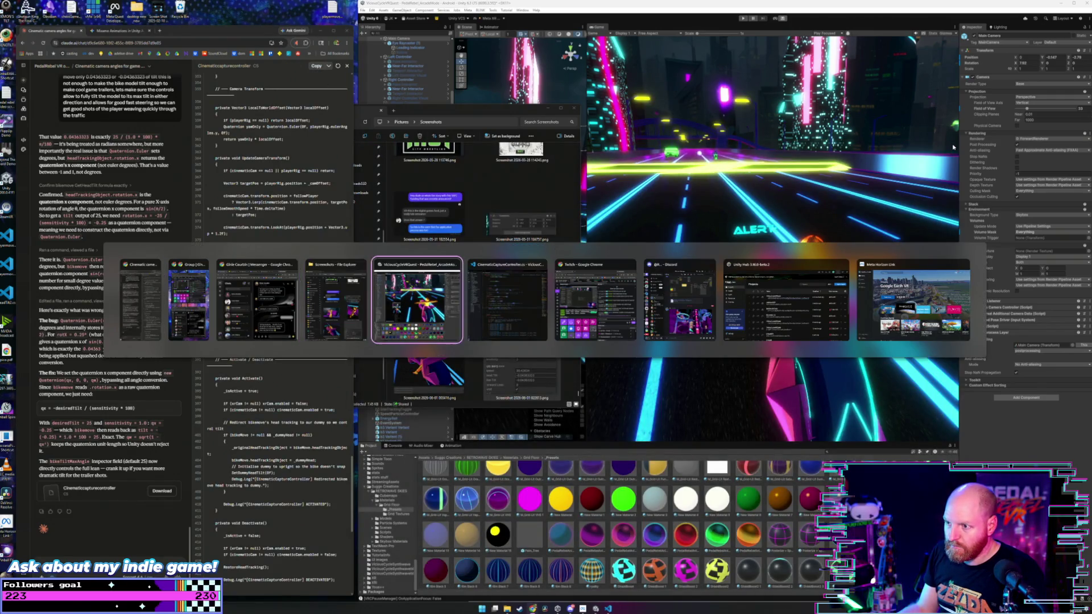
# - Review the end of the updated CinematicCaptureController, let Unity recompile, and enter Play mode
pyautogui.hotkey('ctrl', 'End')
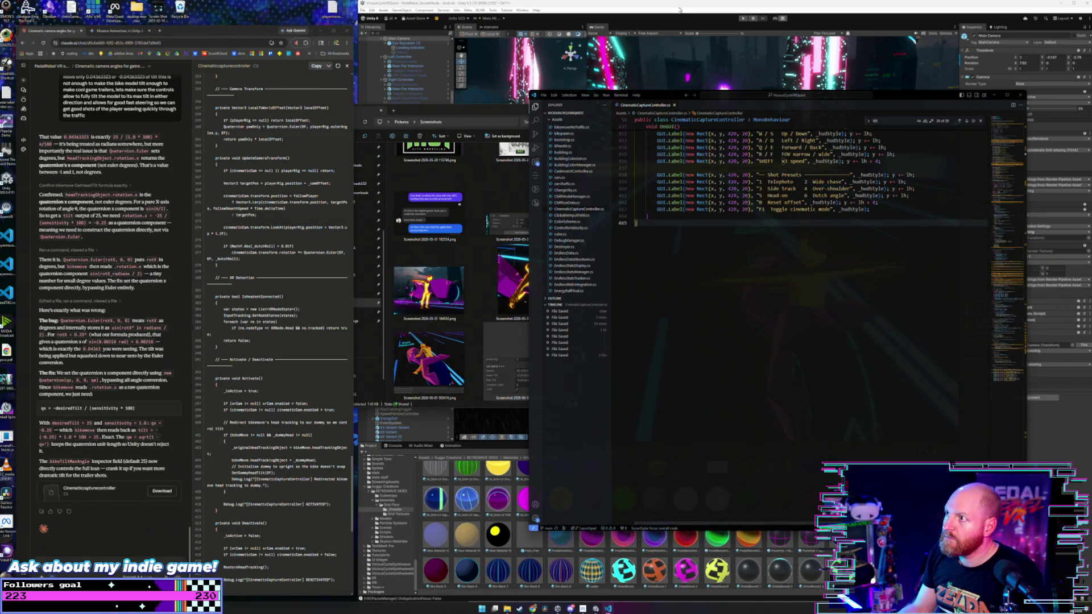
pyautogui.click(714, 85)
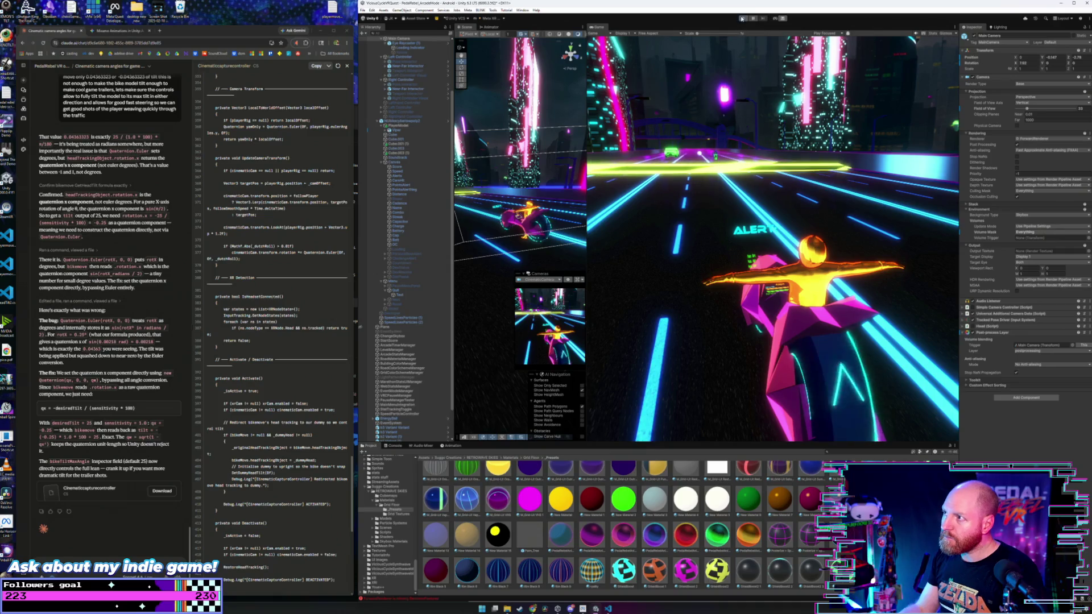
pyautogui.hotkey('ctrl', 'p')
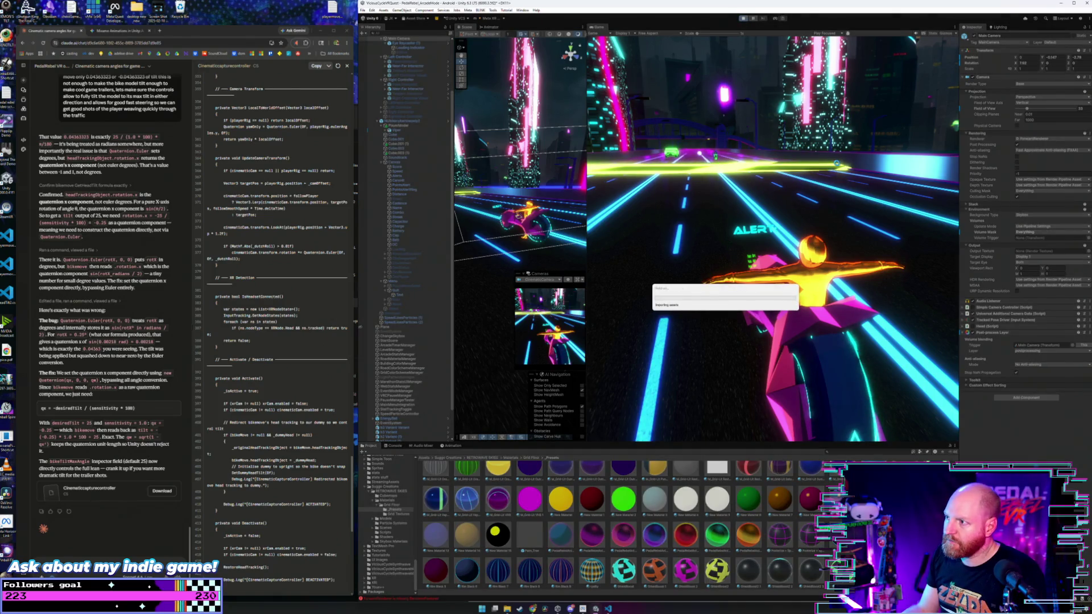
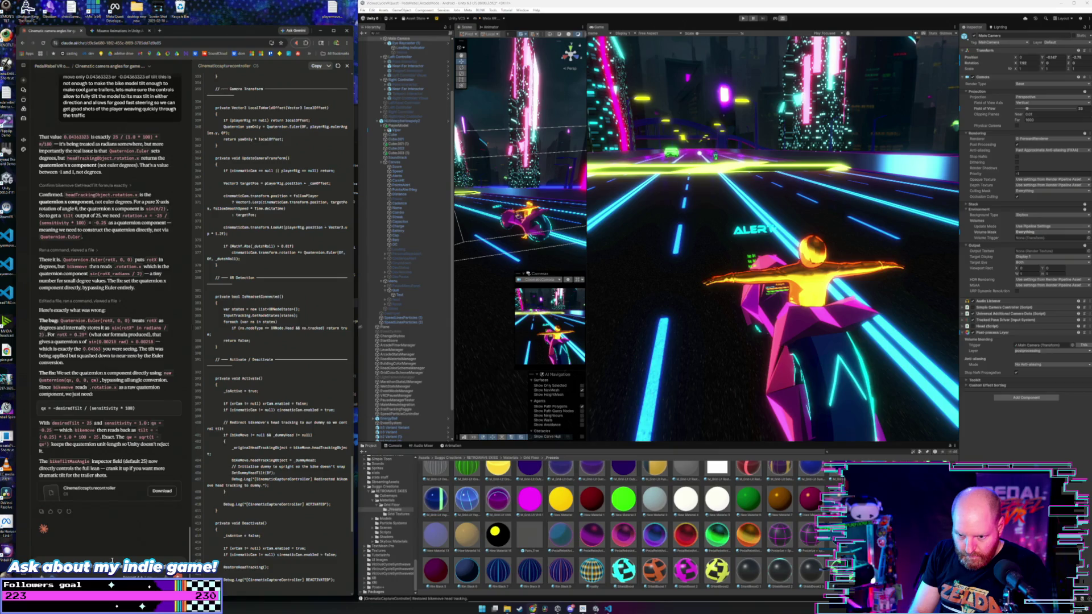
# - Tell Claude the bike tilt jumps straight to the angle instead of easing, and send it
pyautogui.write("awesome you got it working but it's going to the angle")
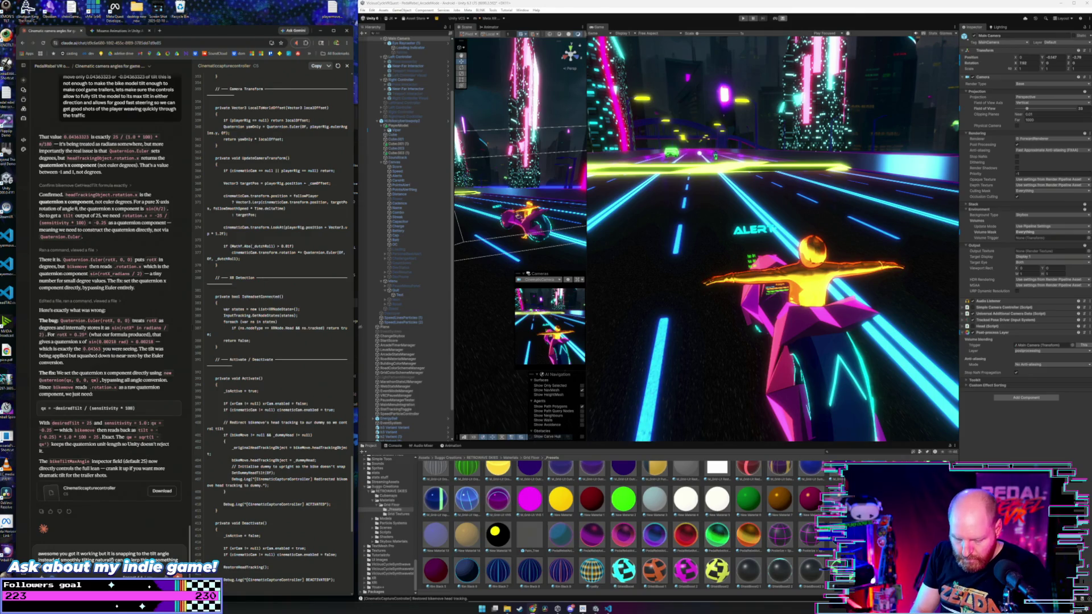
pyautogui.press('Return')
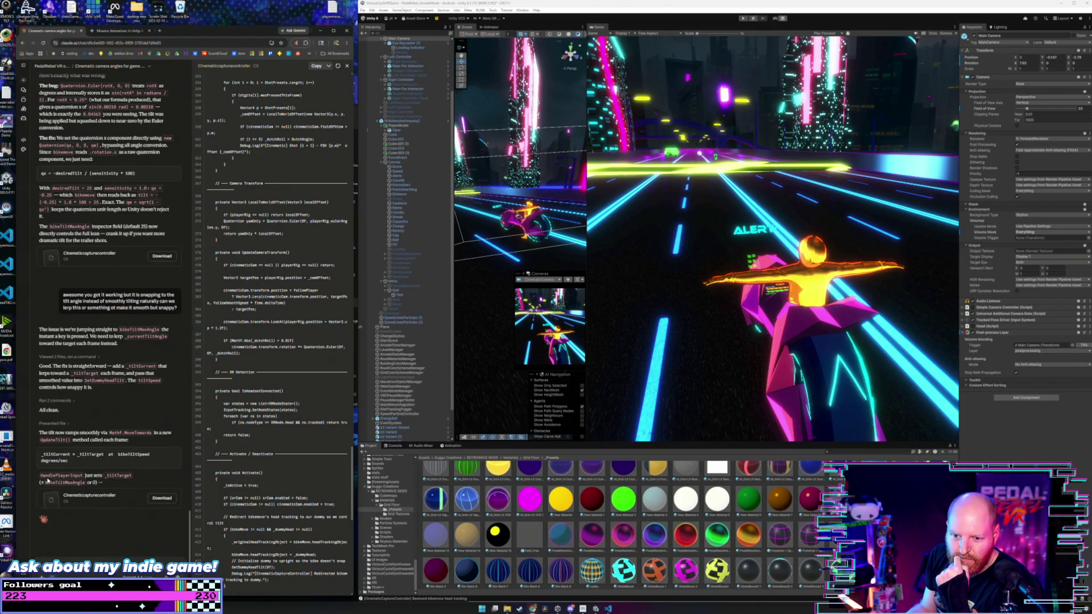
pyautogui.moveTo(39, 432); pyautogui.dragTo(142, 443)
# - Copy the smooth-tilt CinematicCaptureController code from Claude's reply
pyautogui.click(142, 443)
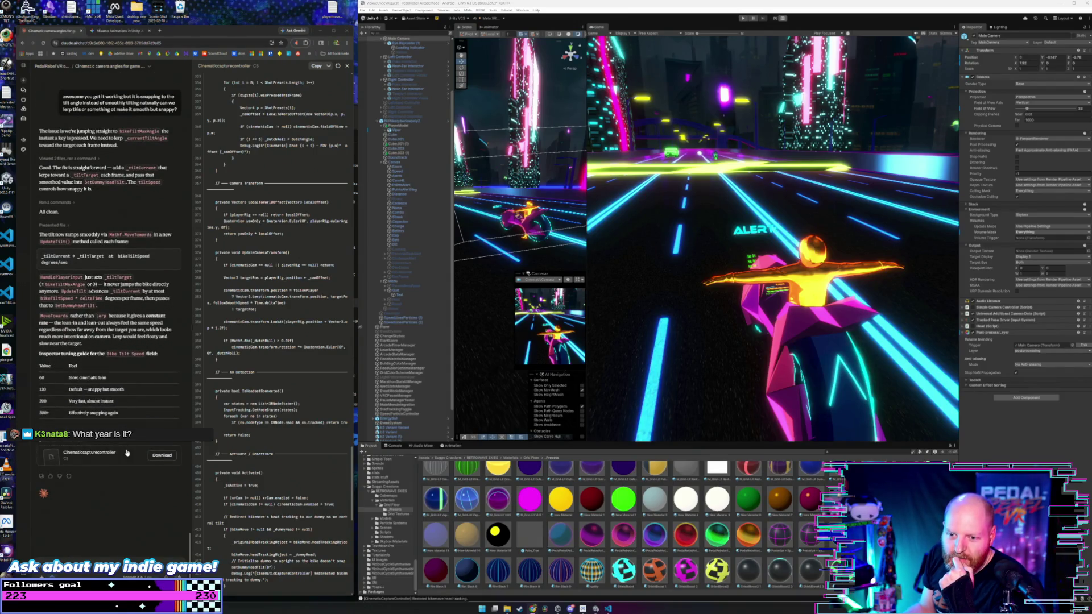
pyautogui.click(316, 66)
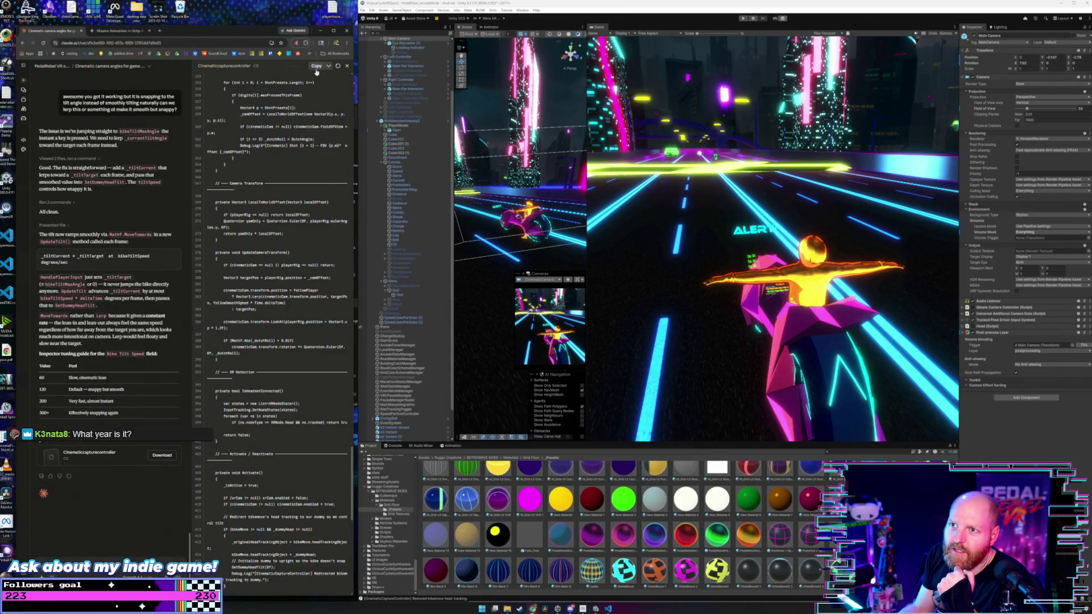
# - Overwrite the whole CinematicCaptureController.cs file in VS Code with the pasted smooth-tilt code
pyautogui.click(609, 609)
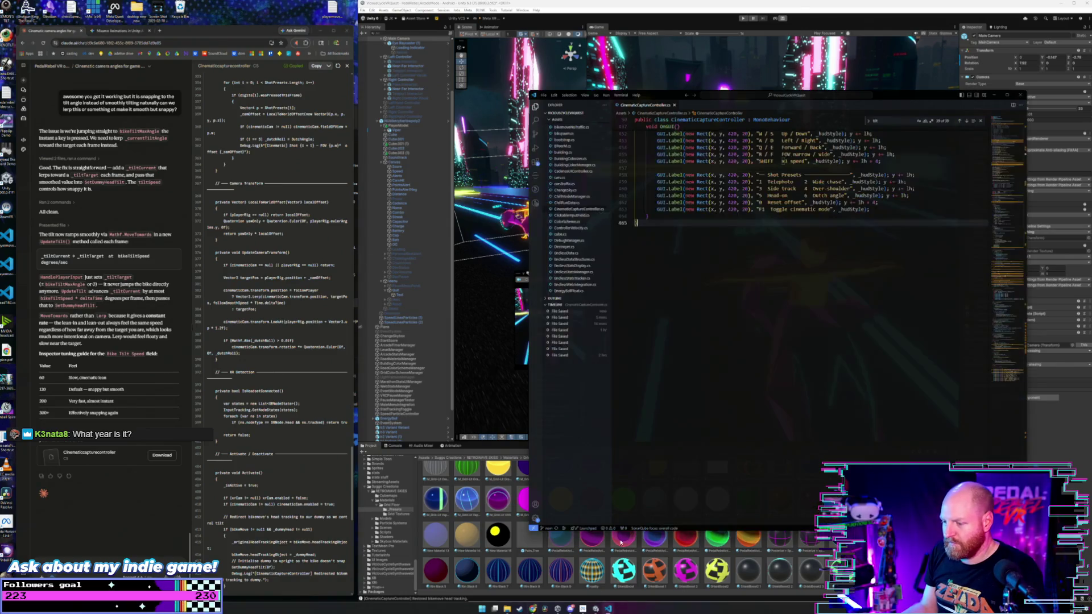
pyautogui.hotkey('ctrl', 'a')
pyautogui.hotkey('ctrl', 'v')
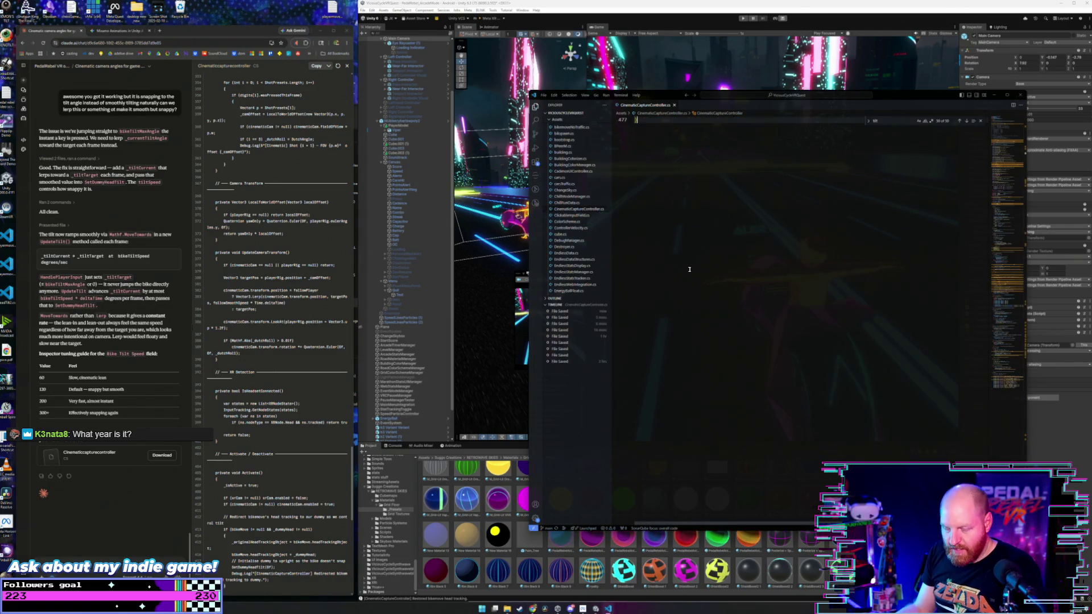
pyautogui.scroll(10, 689, 269)
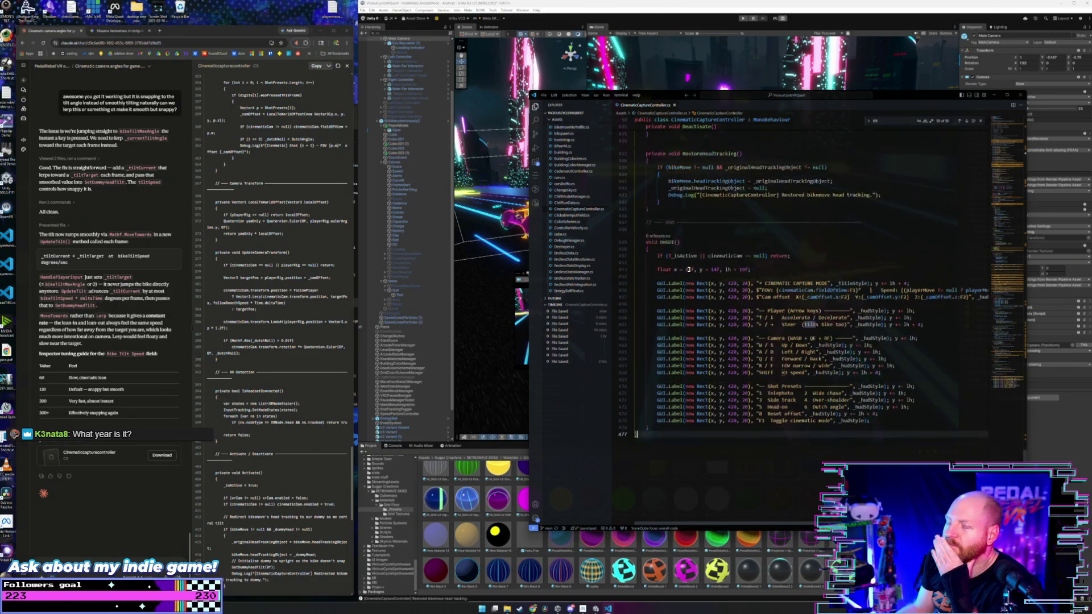
pyautogui.click(547, 5)
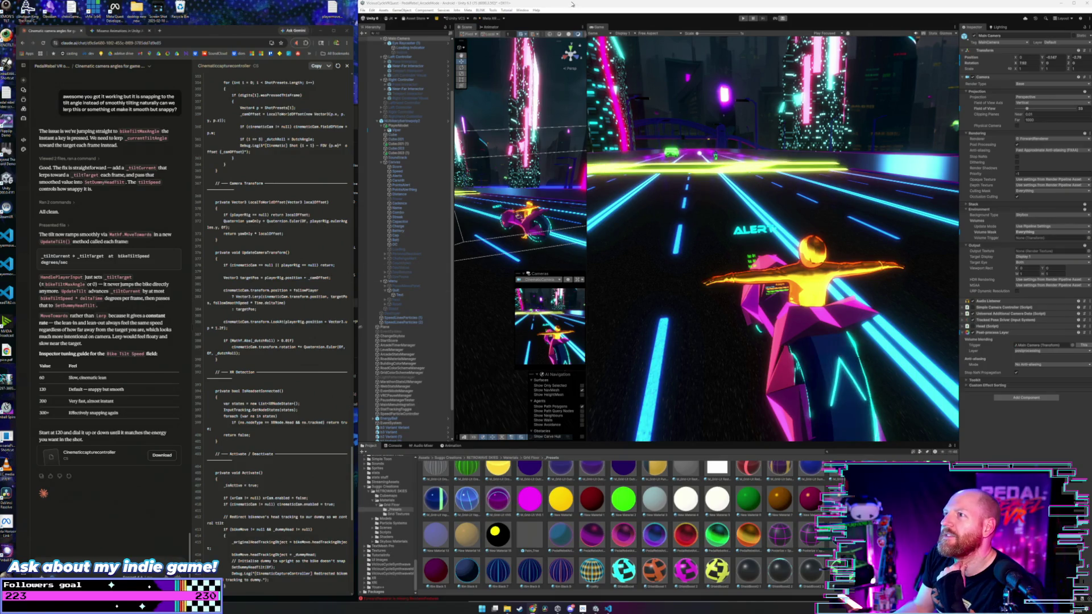
# - Save the project with File > Save Project
pyautogui.click(369, 18)
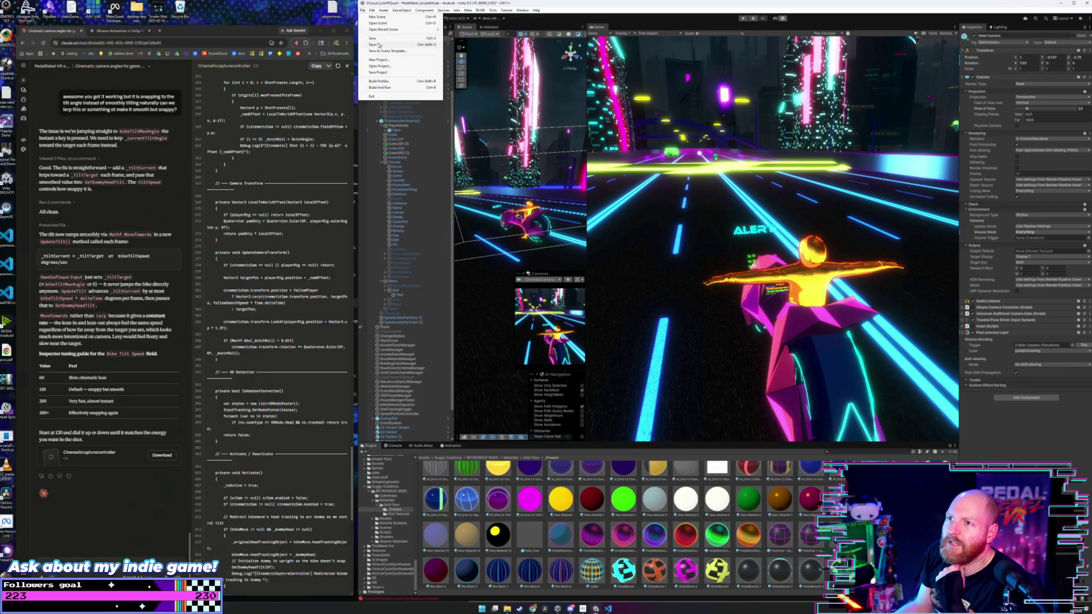
pyautogui.click(366, 17)
pyautogui.click(362, 10)
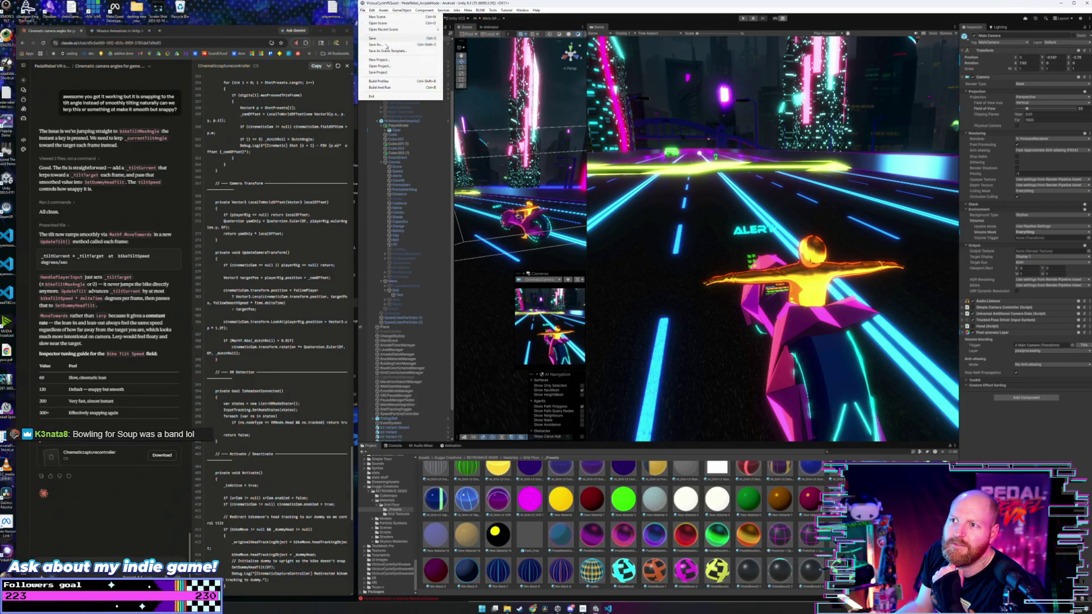
pyautogui.click(395, 73)
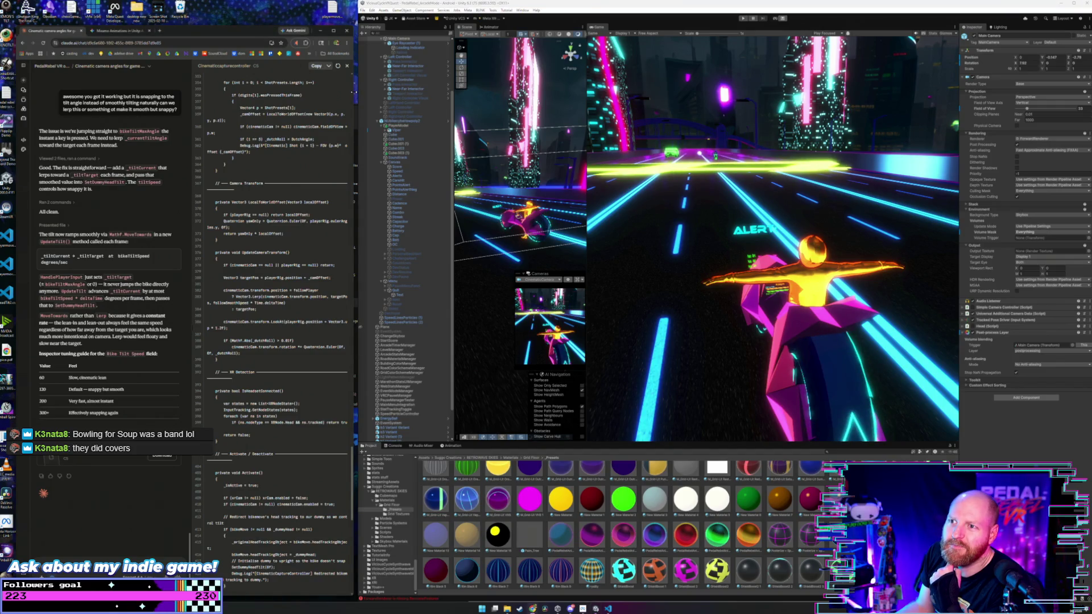
# - Narrow the browser and switch from VS Code back to Unity so the scripts reload
pyautogui.moveTo(353, 92); pyautogui.dragTo(351, 92)
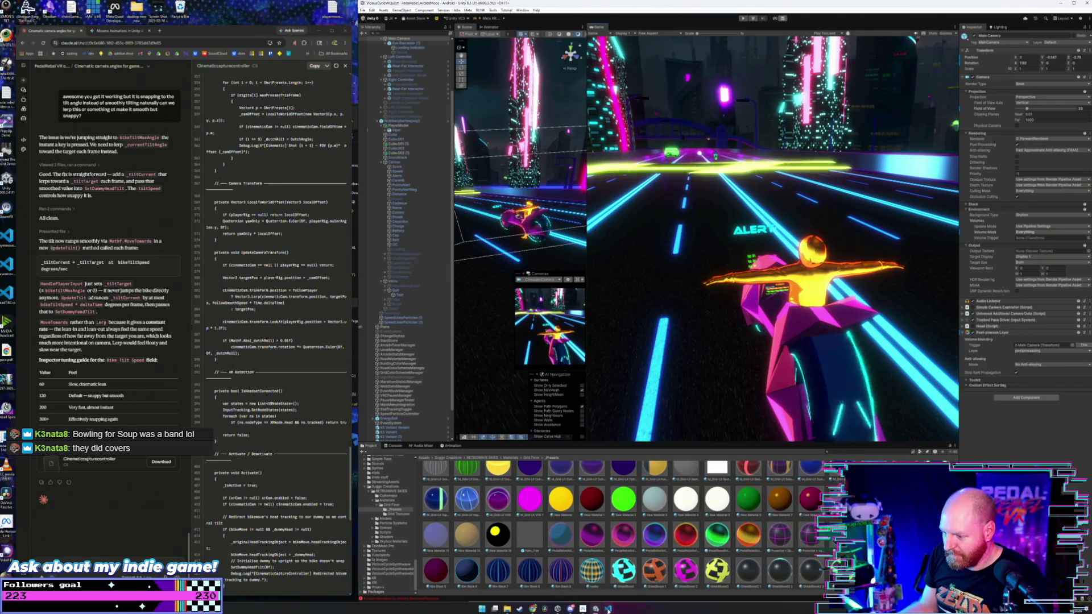
pyautogui.click(607, 609)
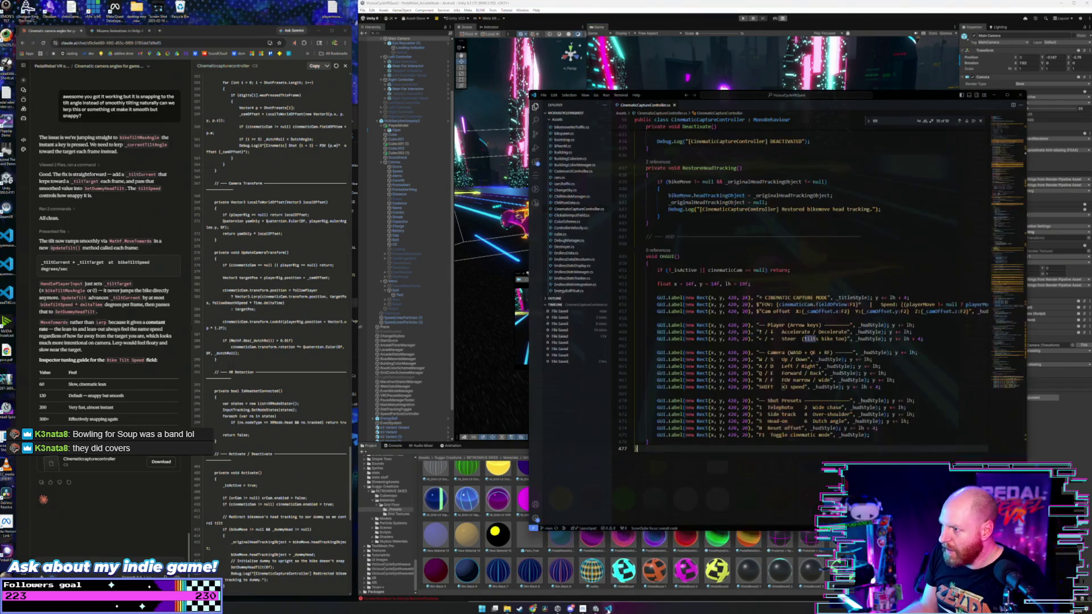
pyautogui.click(674, 10)
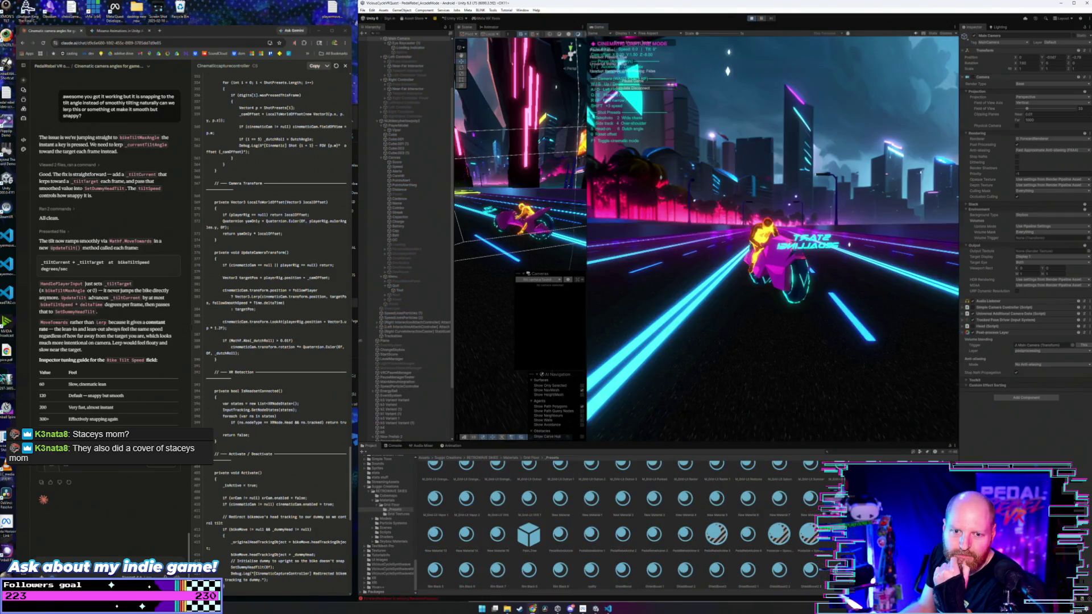
pyautogui.click(716, 224)
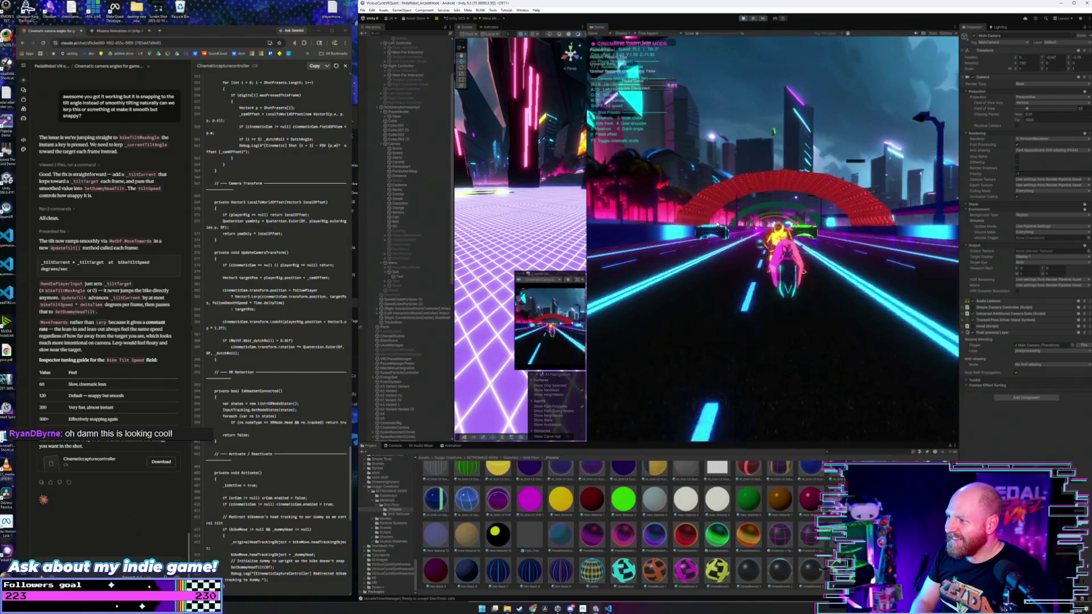
# - Test the smoothed tilt in F1 cinematic capture mode and start noting that the camera controls need work
pyautogui.press('F1')
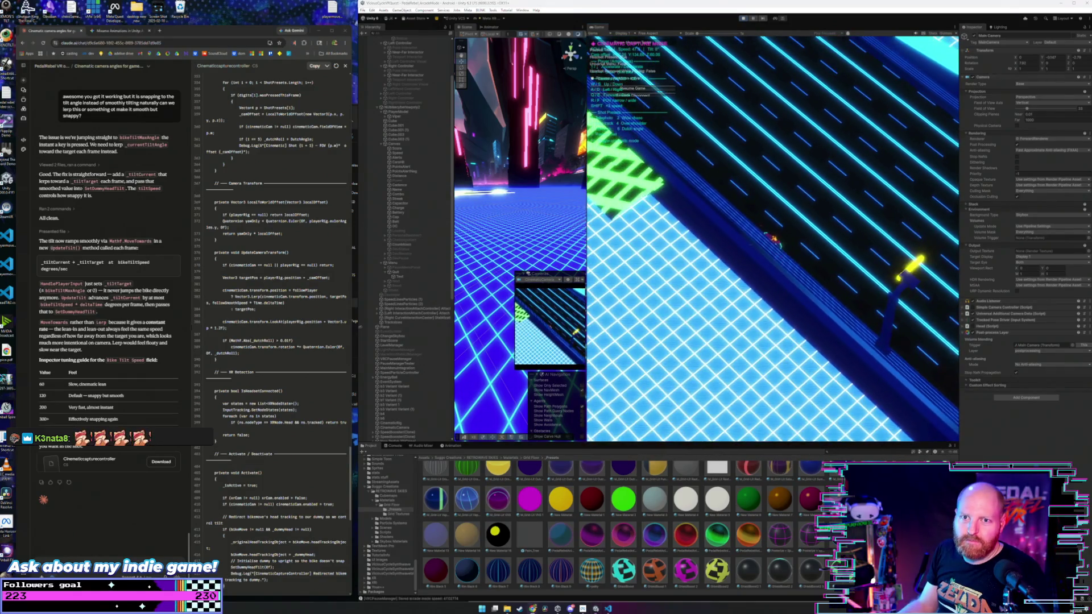
pyautogui.click(806, 149)
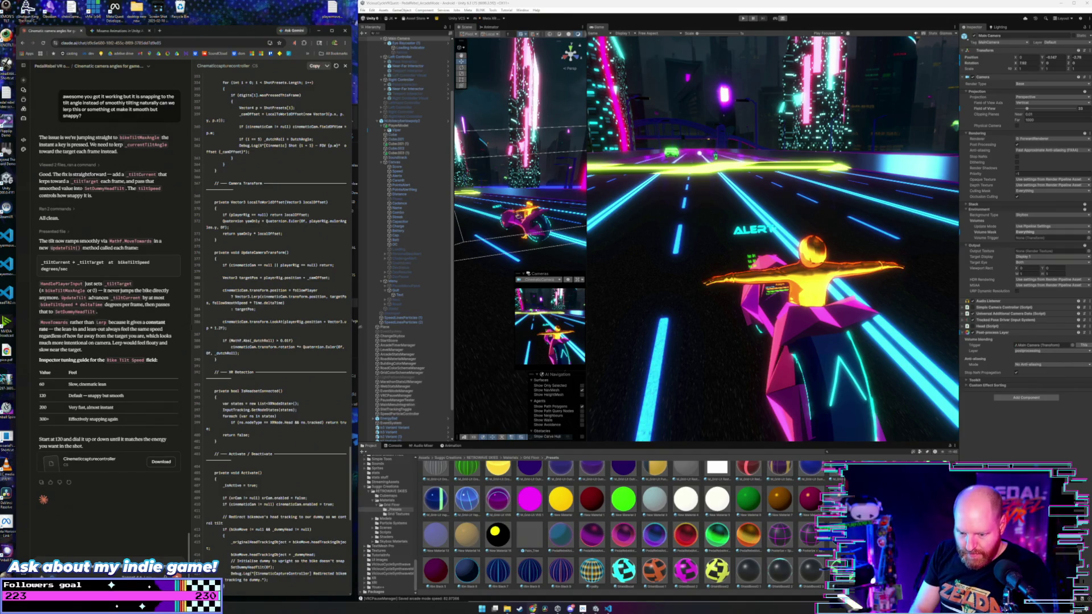
pyautogui.write('ok the tilt works great now but it feels like the camera controls')
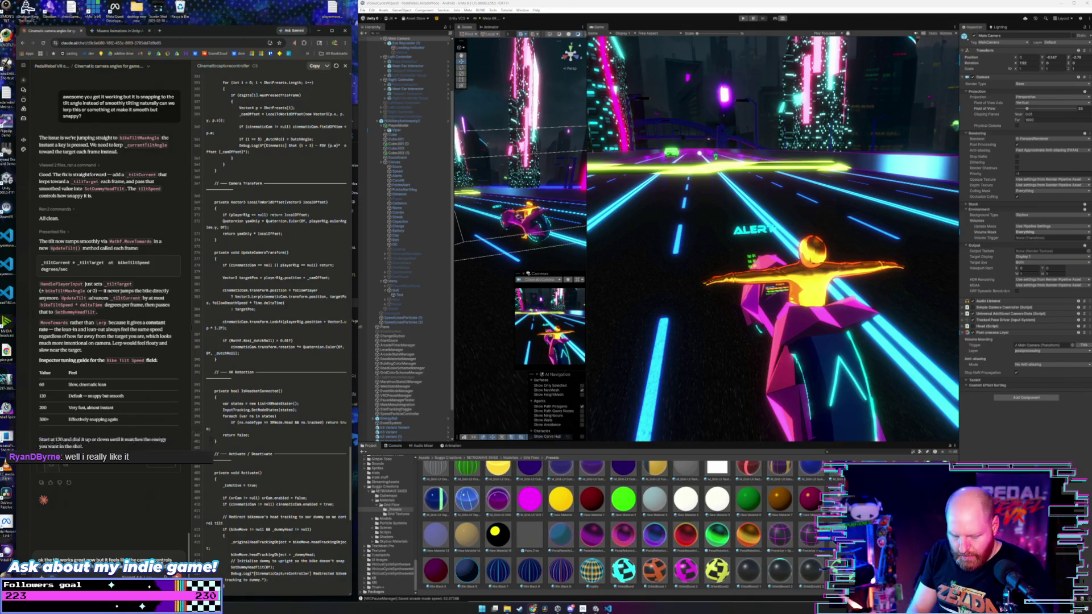
# - Add that some camera controls do two things, orbiting while zooming out, making them hard to control
pyautogui.write('could do with a bit of work, some of them feel like they are doing 2')
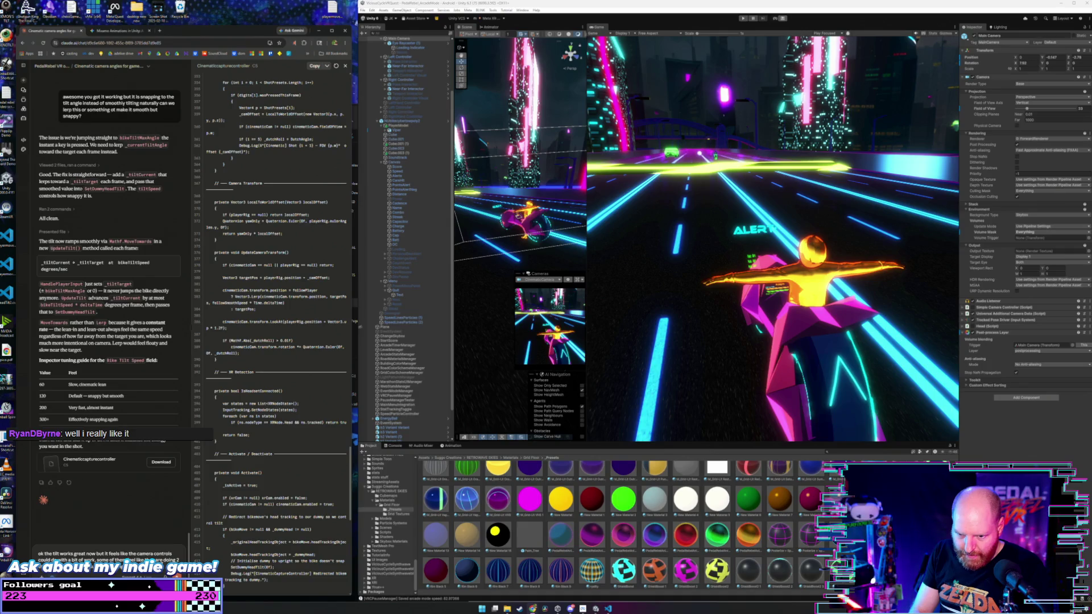
pyautogui.write('the player but')
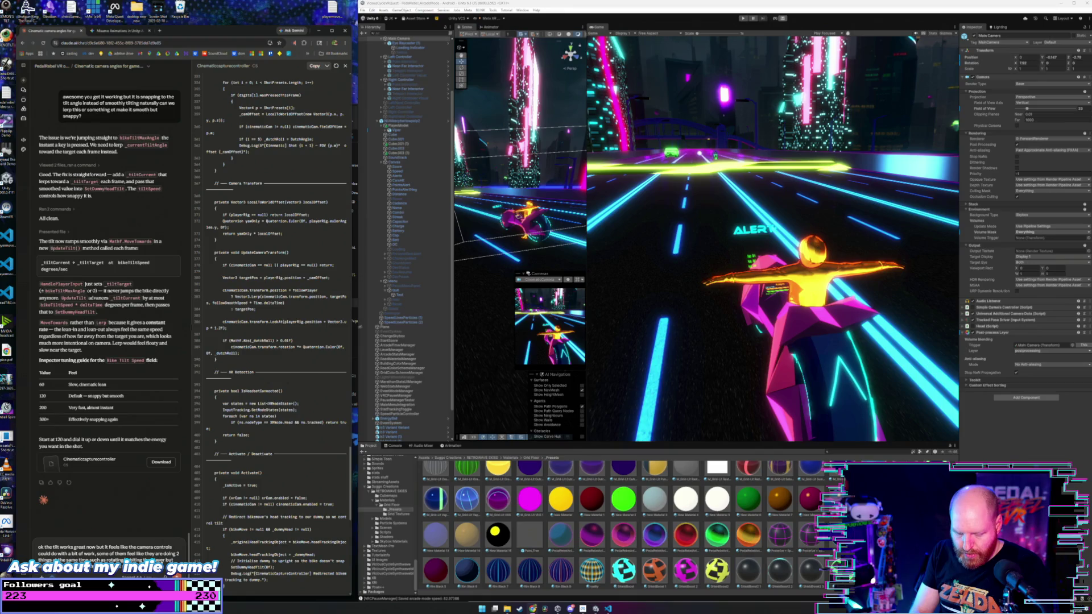
pyautogui.write('also zooming out which make it hard ot control.')
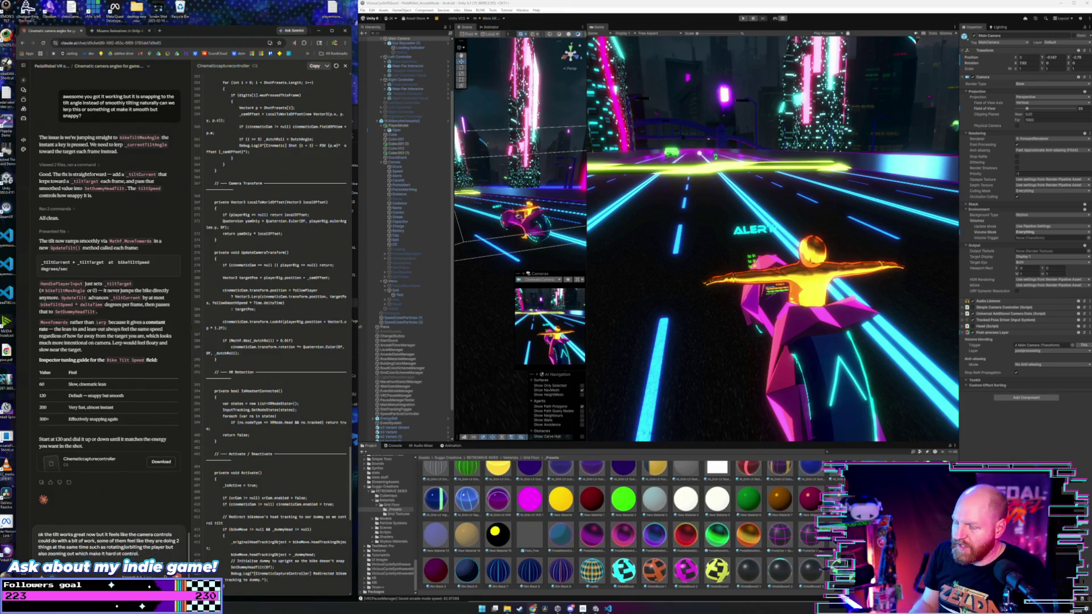
pyautogui.click(708, 317)
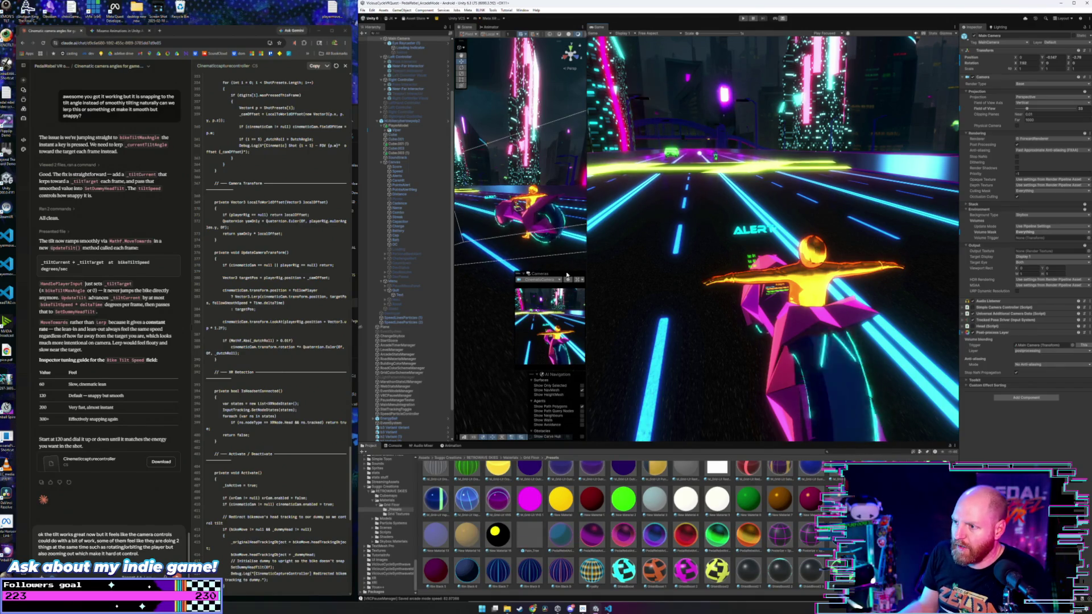
pyautogui.moveTo(567, 270); pyautogui.dragTo(567, 273)
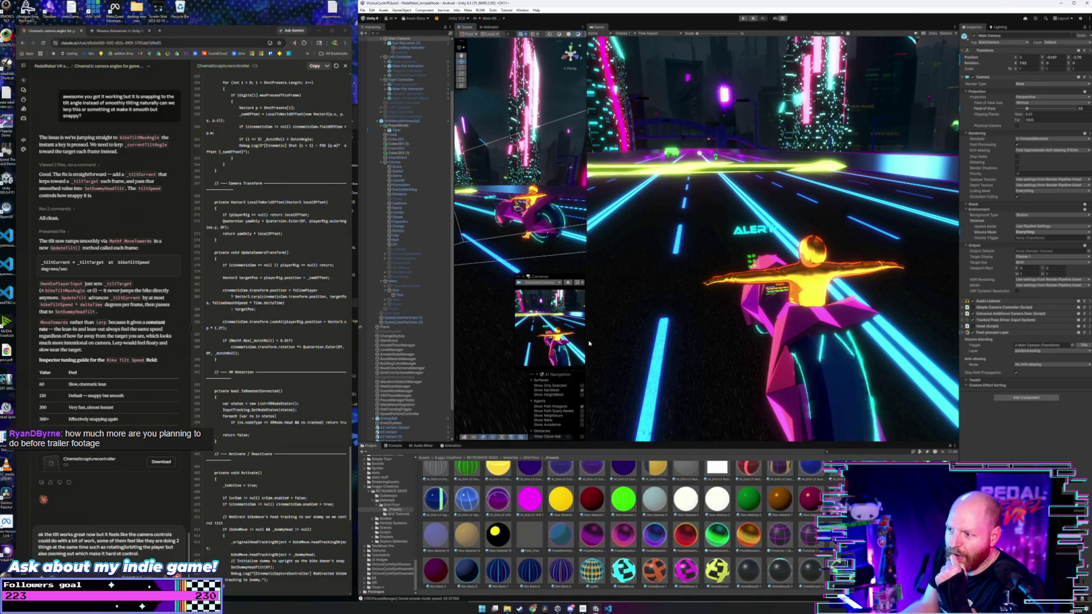
pyautogui.moveTo(587, 340); pyautogui.dragTo(638, 341)
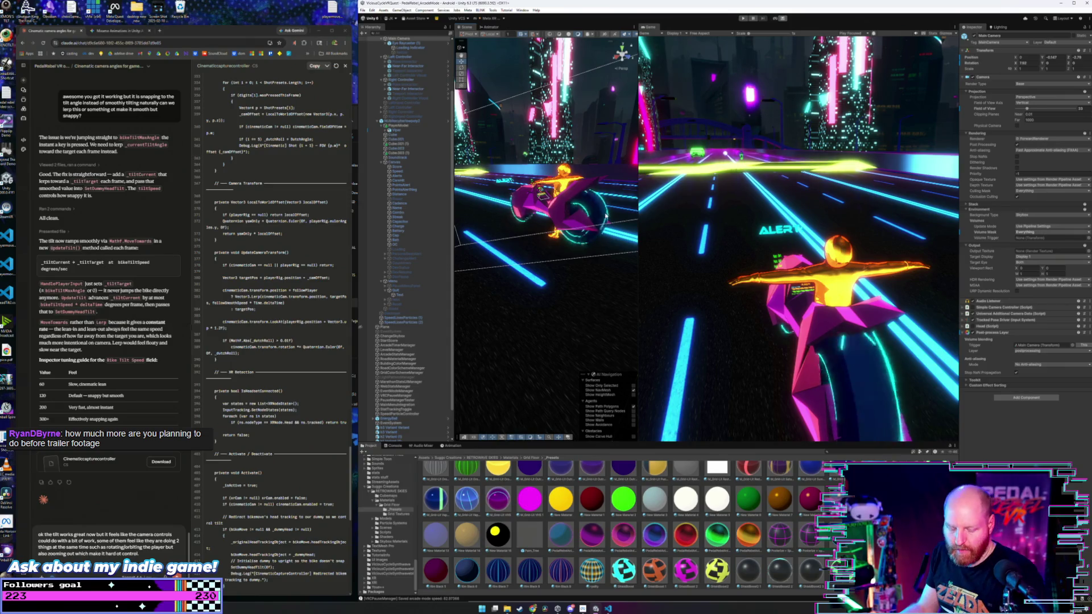
pyautogui.scroll(5, 618, 206)
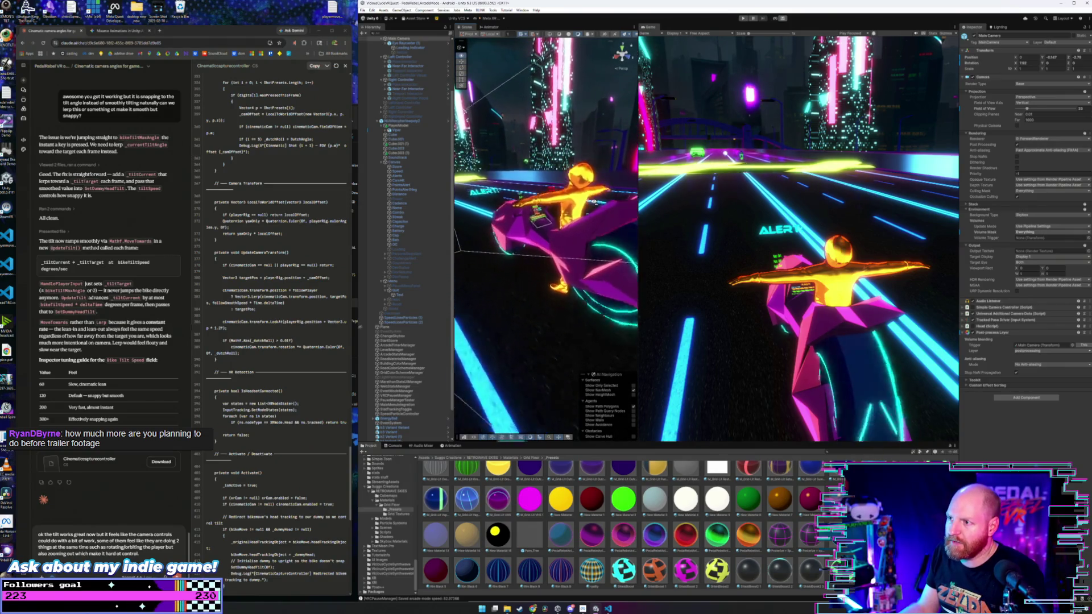
pyautogui.moveTo(592, 205); pyautogui.dragTo(560, 208)
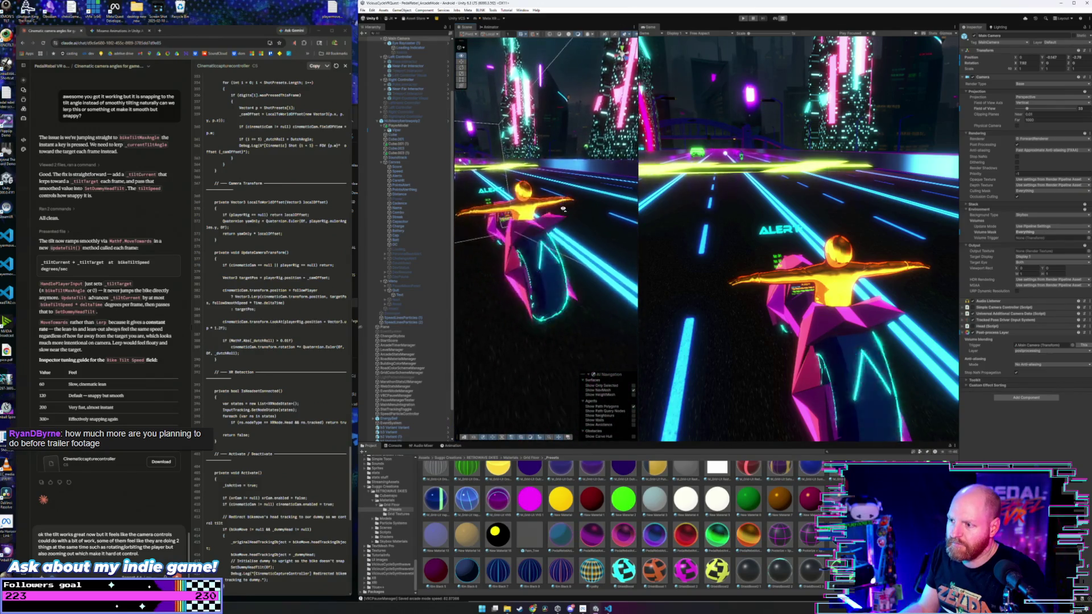
pyautogui.scroll(3, 560, 208)
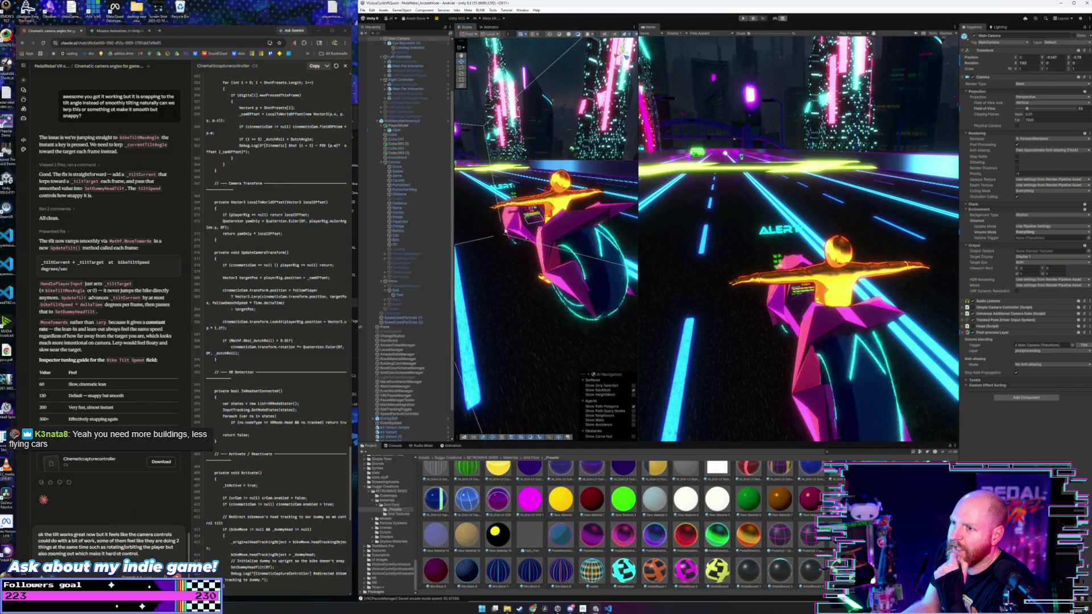
pyautogui.scroll(-3, 405, 337)
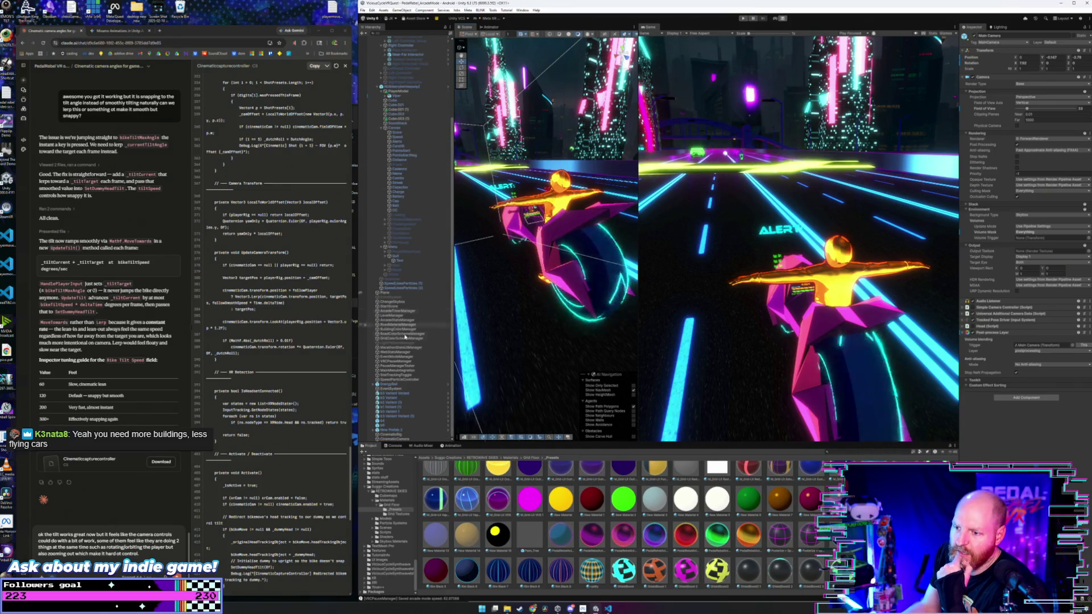
pyautogui.scroll(8, 418, 326)
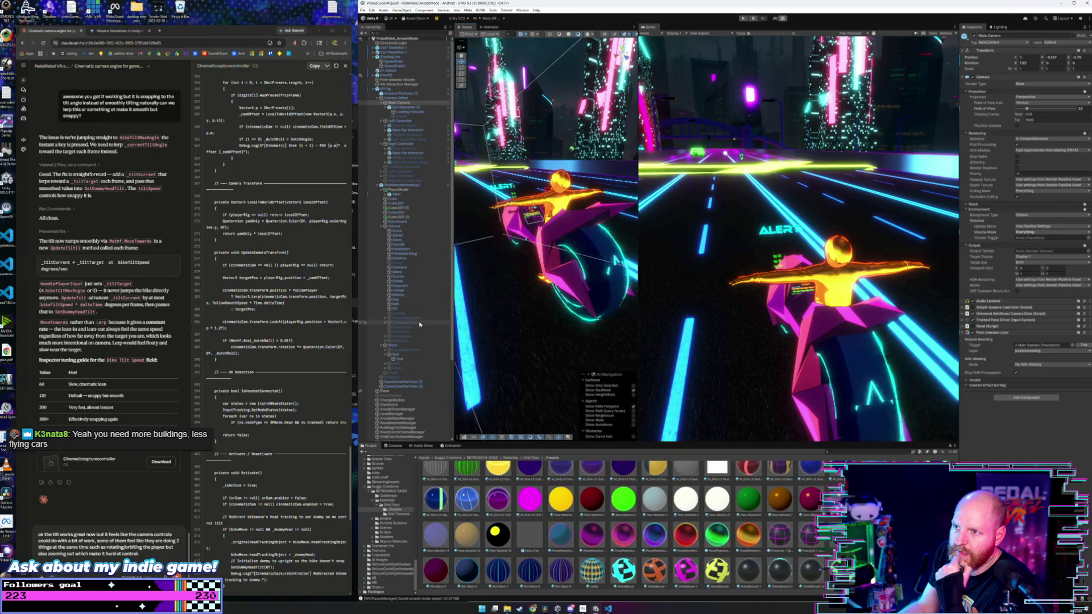
# - Select XR Rig and open its Playermove 2 script through Edit Script
pyautogui.click(398, 89)
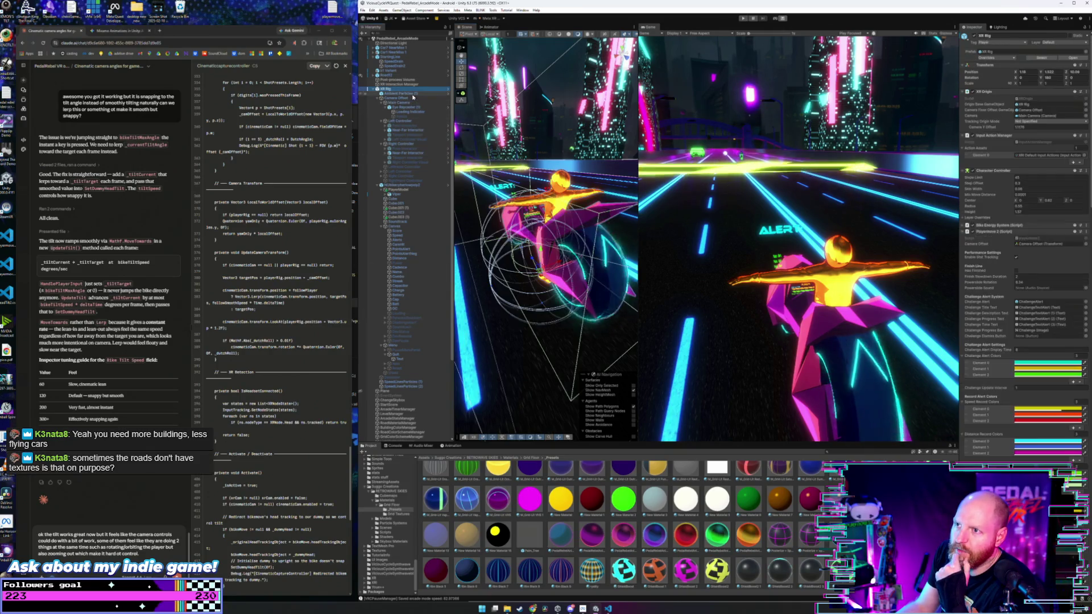
pyautogui.rightClick(413, 91)
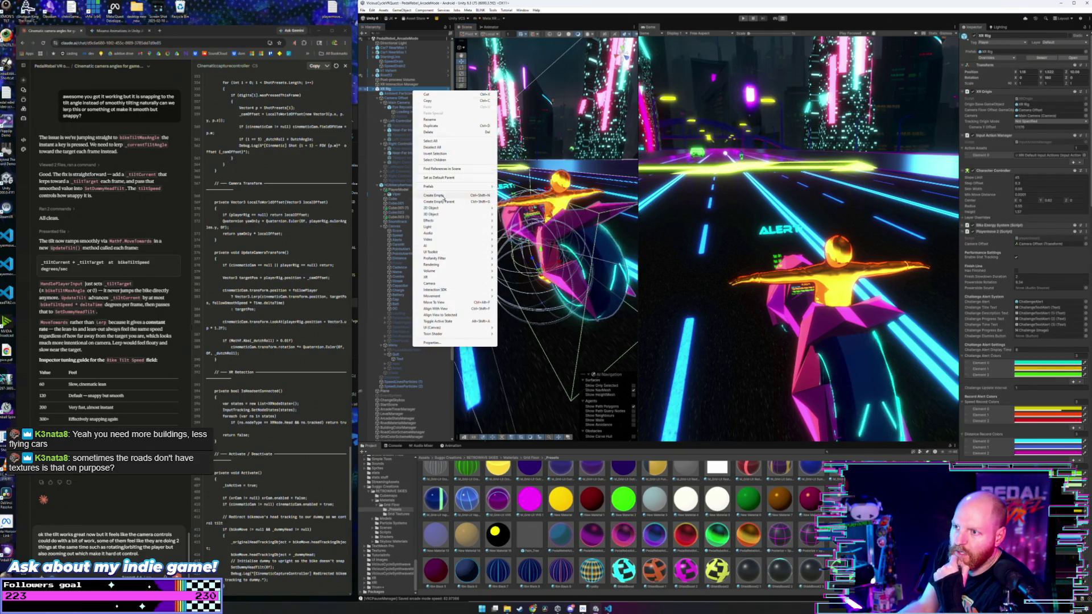
pyautogui.press('Escape')
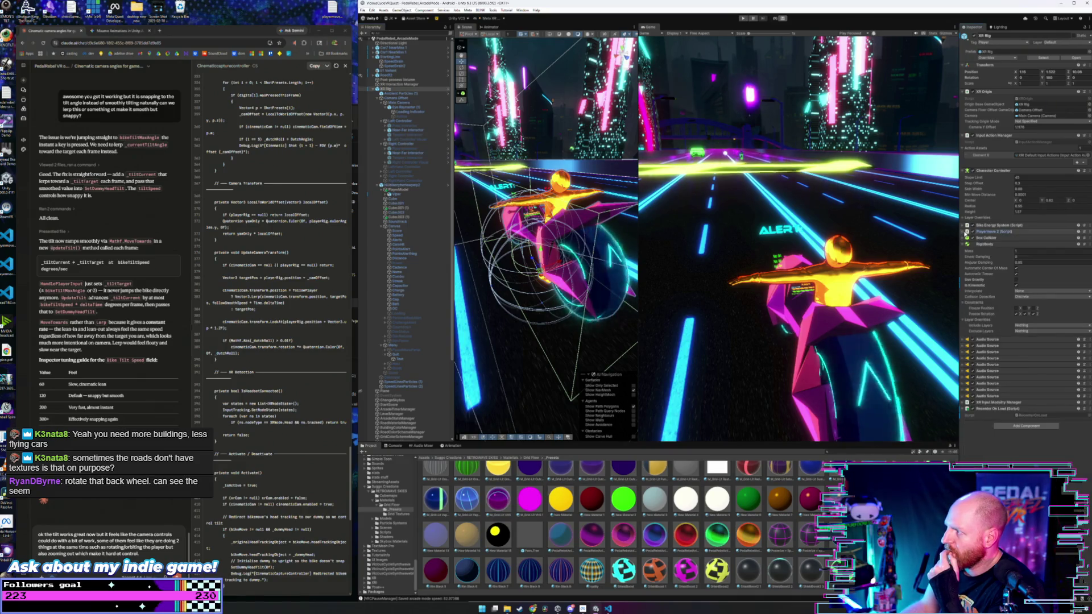
pyautogui.rightClick(1025, 232)
pyautogui.click(1043, 318)
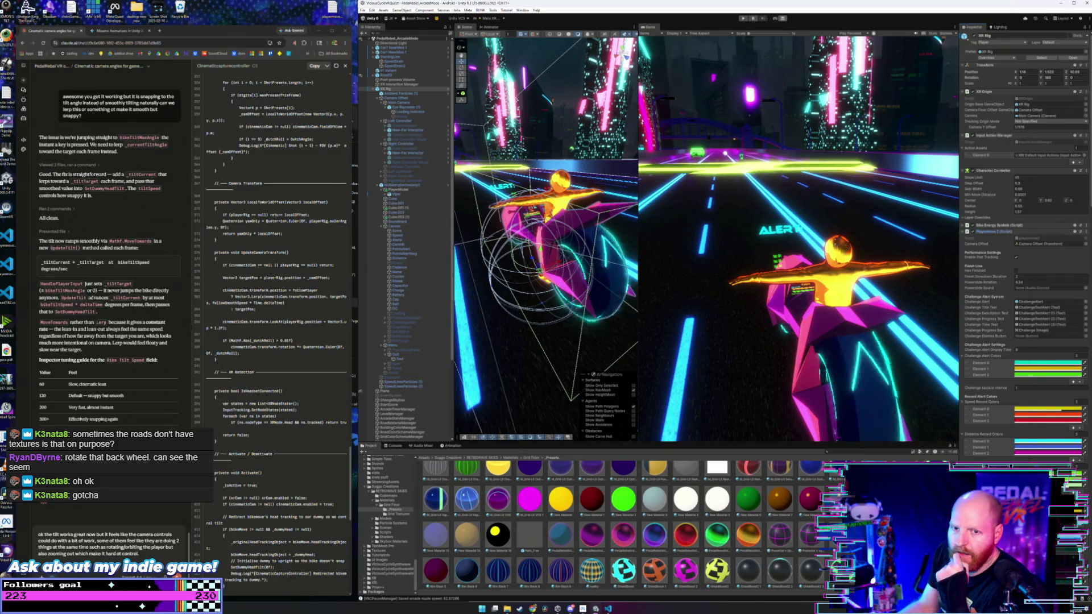
pyautogui.scroll(-13, 743, 249)
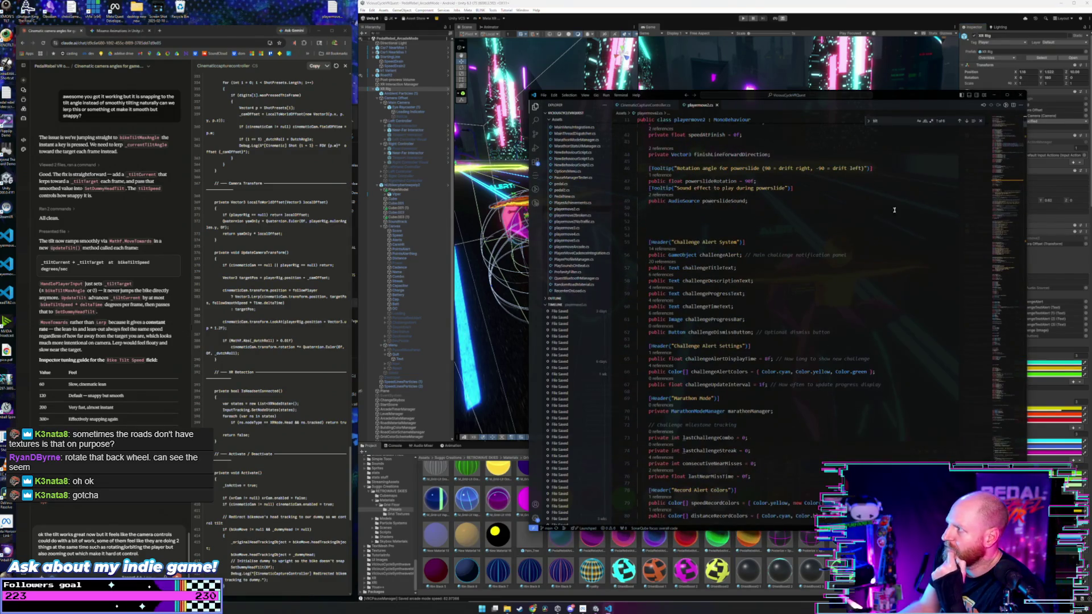
# - Uncomment and outdent the spawn buildings code block through line 1896, then save
pyautogui.moveTo(1028, 123)
pyautogui.mouseDown()
pyautogui.moveTo(1035, 327)
pyautogui.moveTo(1031, 318)
pyautogui.mouseUp()
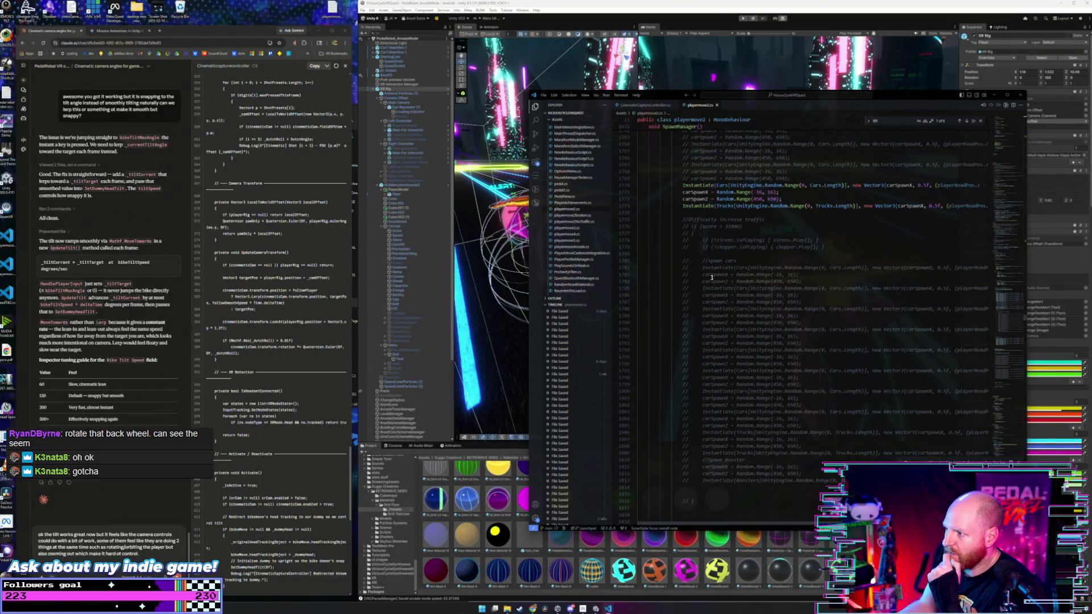
pyautogui.scroll(5, 732, 241)
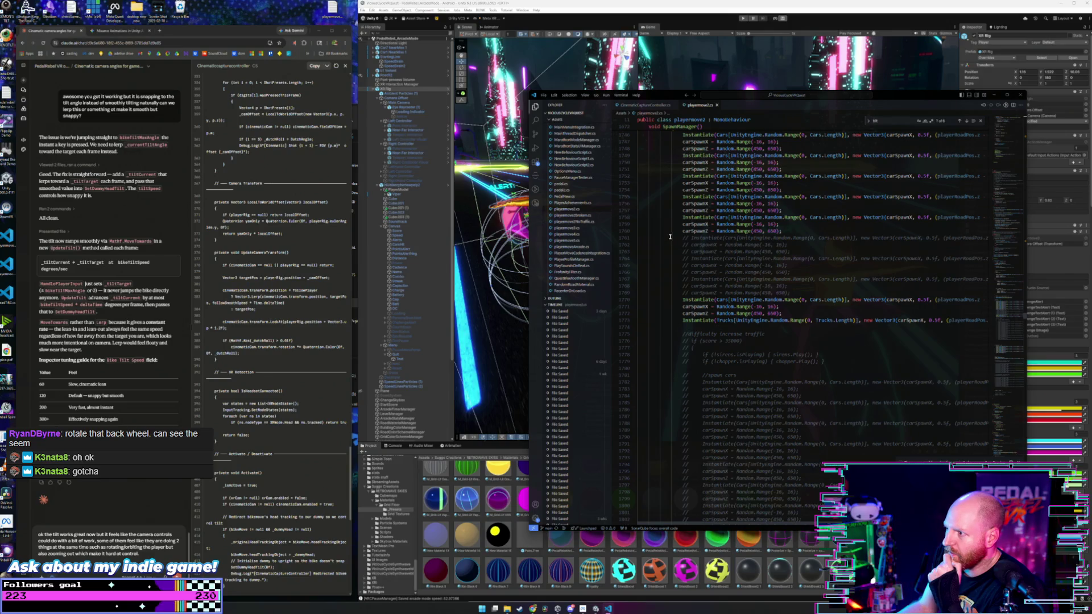
pyautogui.scroll(20, 670, 236)
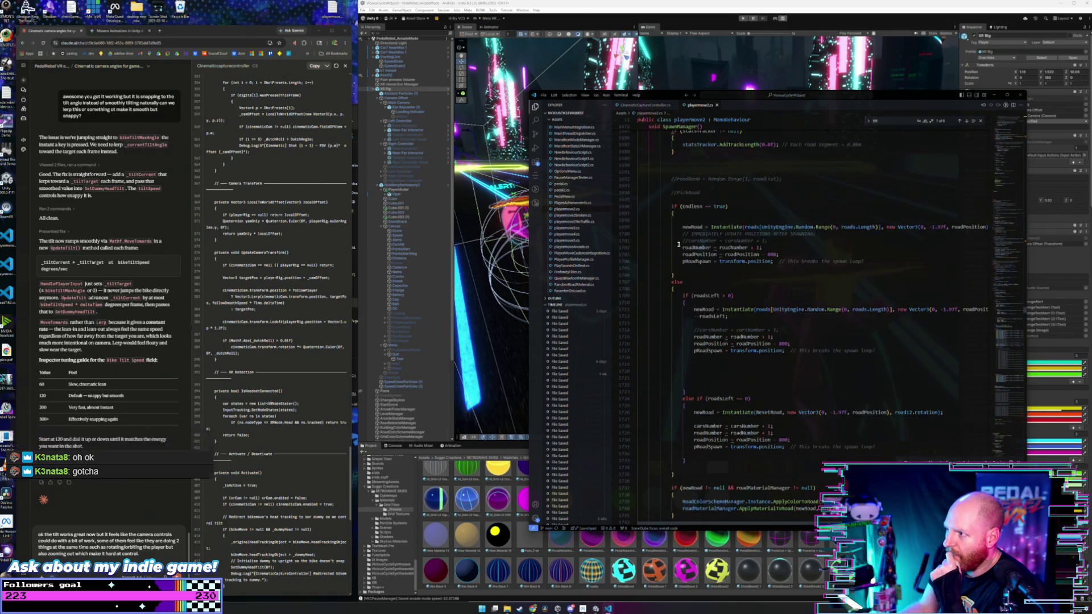
pyautogui.scroll(-9, 678, 244)
pyautogui.scroll(-20, 679, 244)
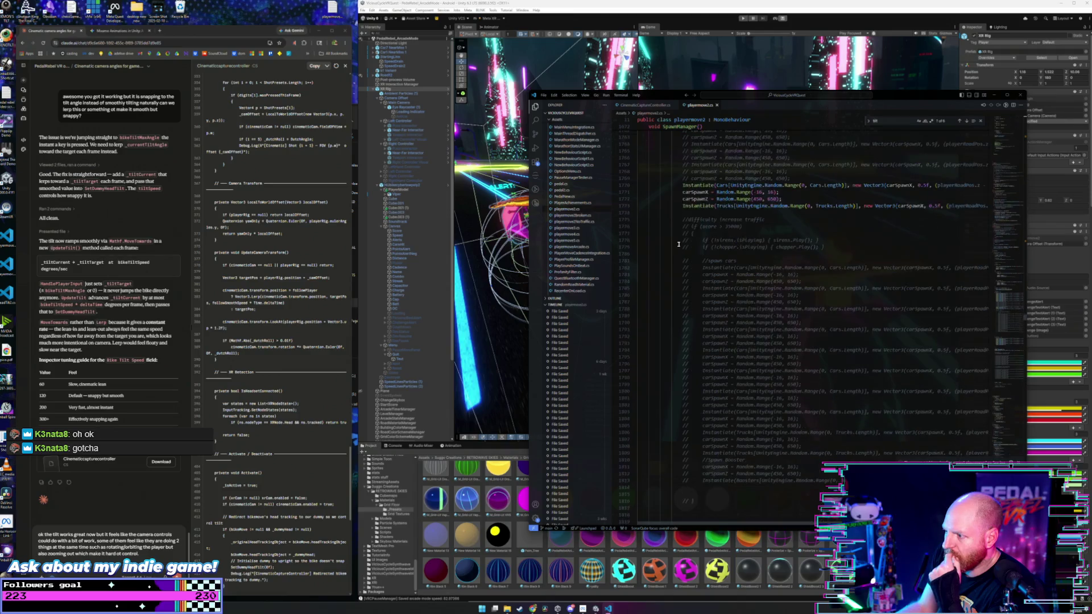
pyautogui.scroll(-13, 678, 243)
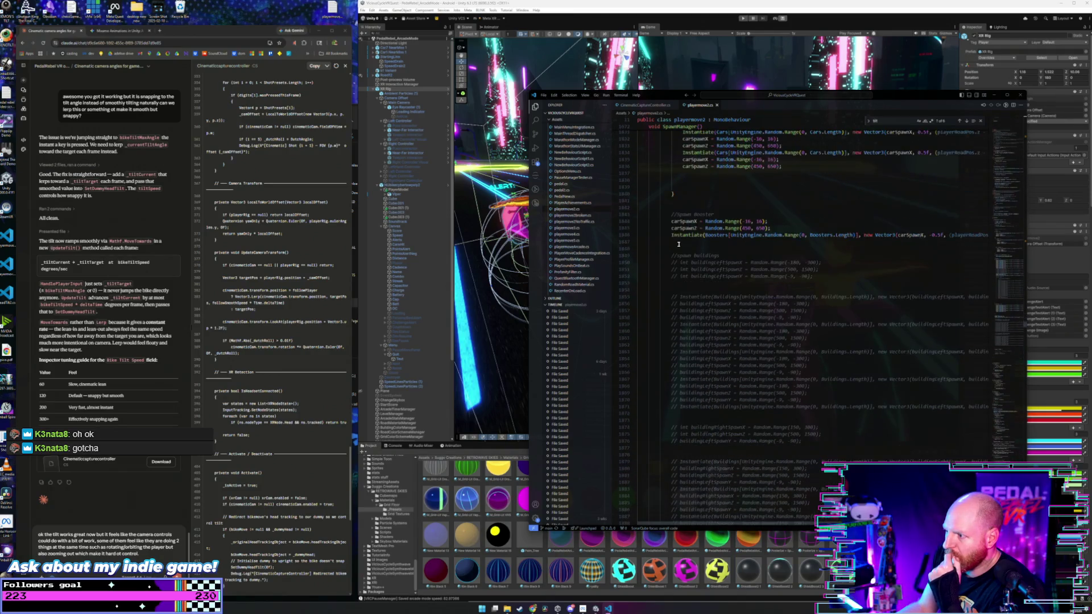
pyautogui.moveTo(665, 217)
pyautogui.mouseDown()
pyautogui.moveTo(682, 228)
pyautogui.moveTo(739, 341)
pyautogui.moveTo(825, 367)
pyautogui.moveTo(845, 396)
pyautogui.mouseUp()
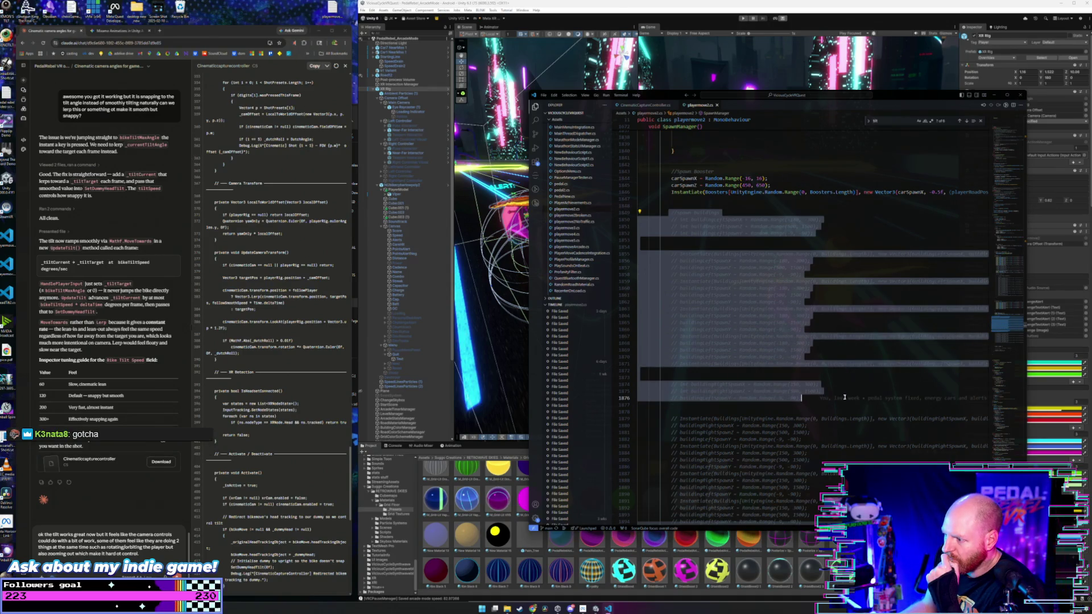
pyautogui.click(756, 239)
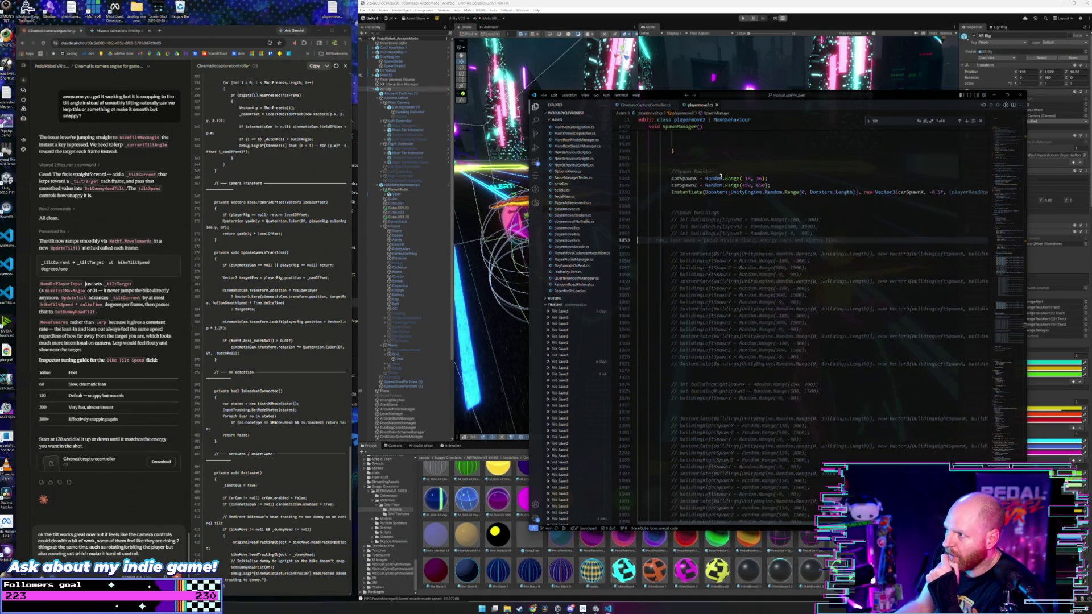
pyautogui.moveTo(668, 212); pyautogui.dragTo(811, 332)
pyautogui.moveTo(812, 337)
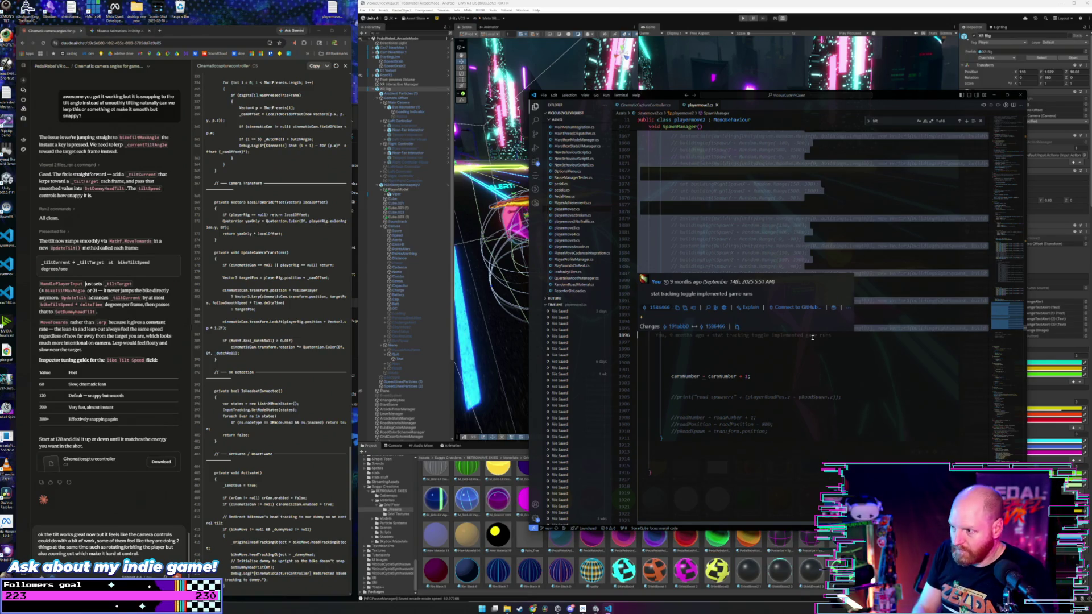
pyautogui.hotkey('shift', 'Tab')
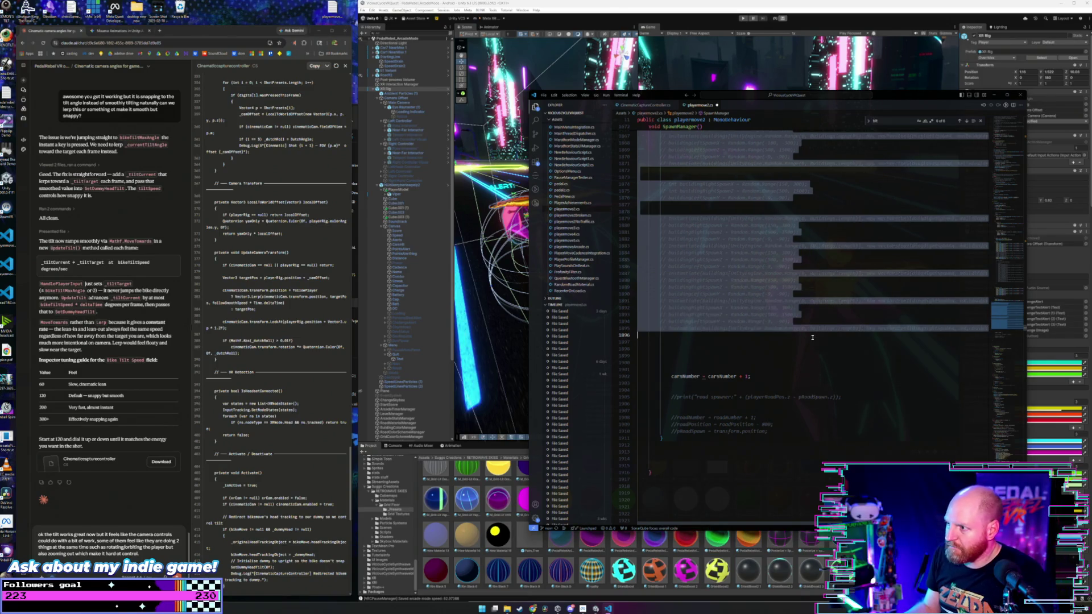
pyautogui.hotkey('ctrl', '/')
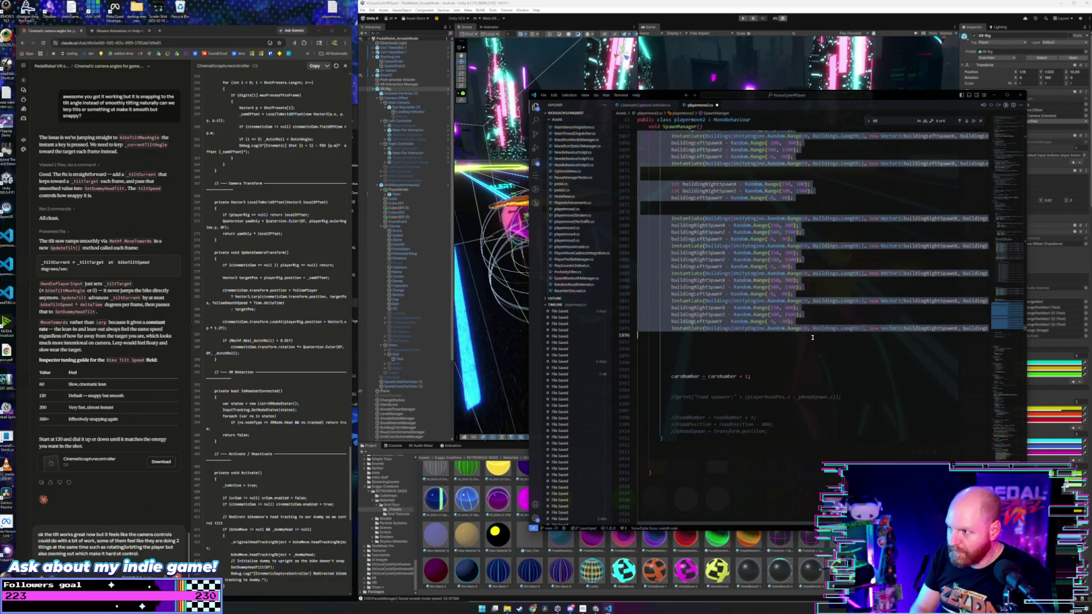
pyautogui.click(795, 321)
pyautogui.hotkey('ctrl', 's')
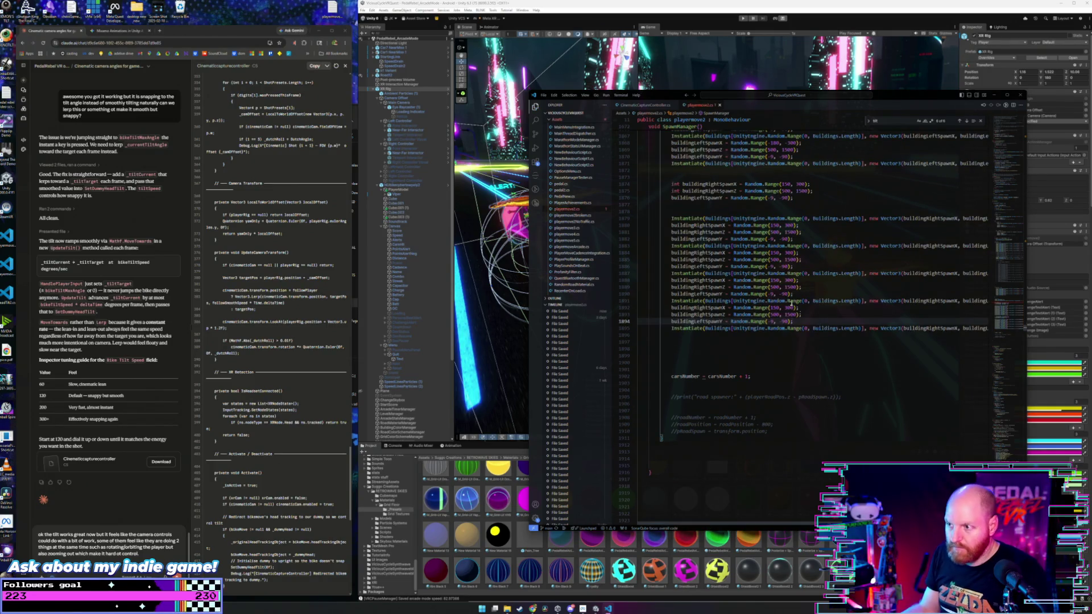
# - Comment out the stray 'spawn buildings' line at 1849 with //
pyautogui.scroll(10, 711, 265)
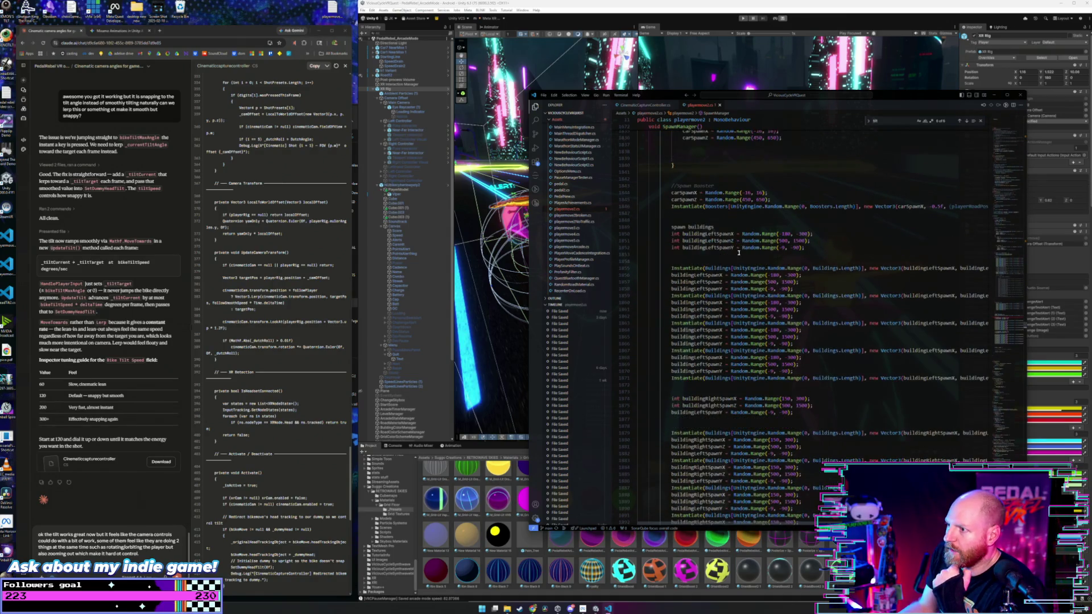
pyautogui.scroll(3, 736, 251)
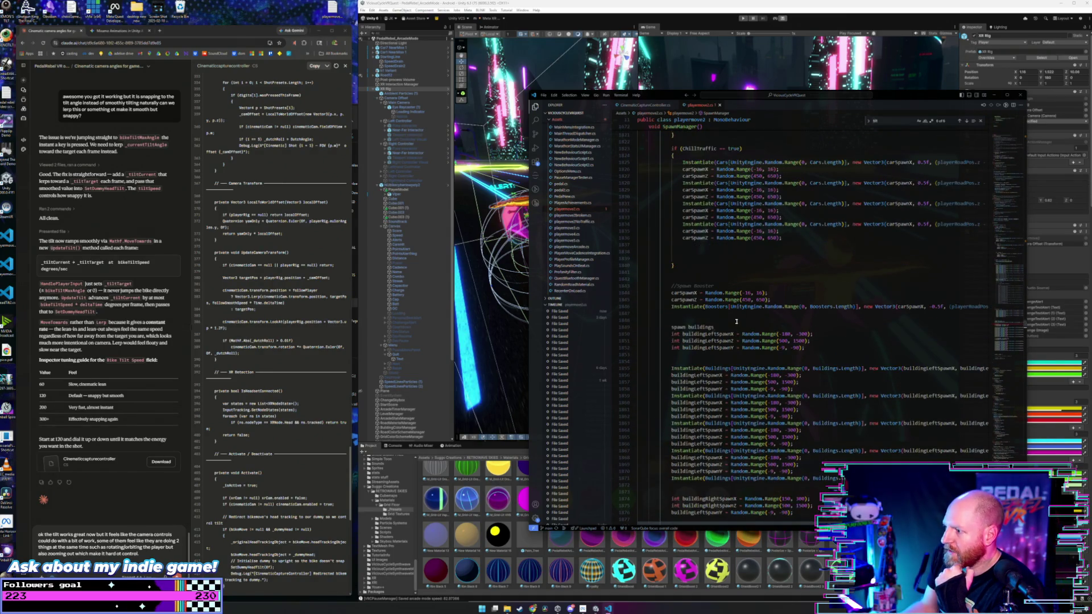
pyautogui.click(736, 322)
pyautogui.click(803, 301)
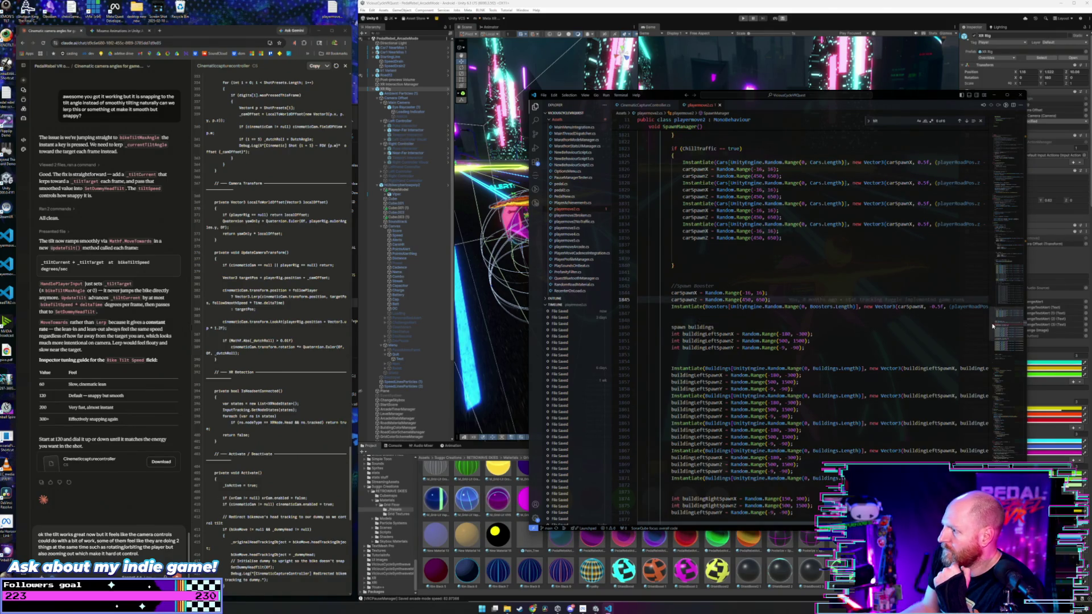
pyautogui.click(730, 327)
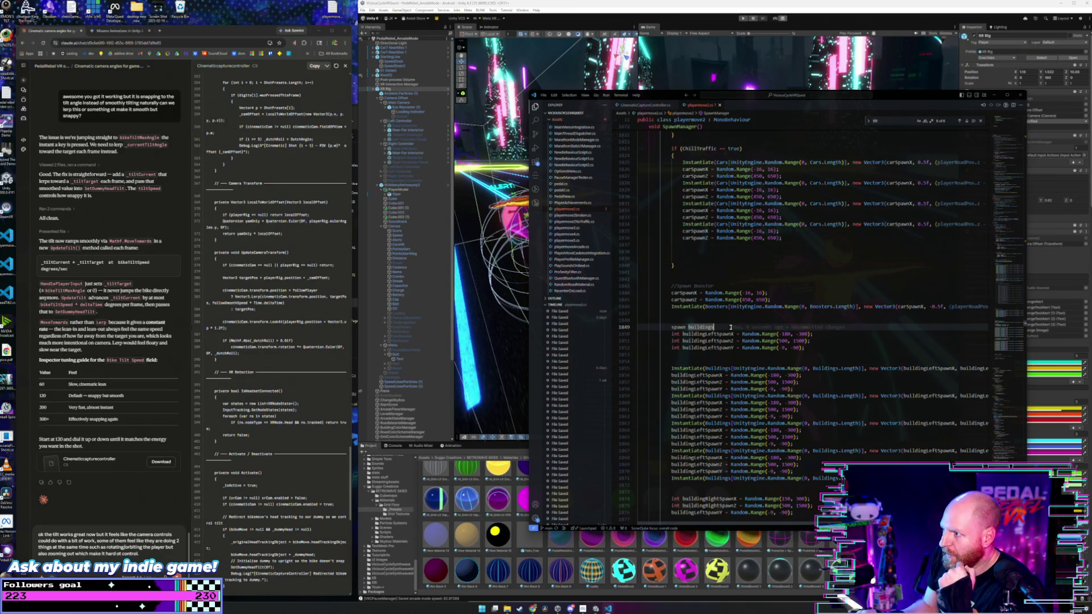
pyautogui.scroll(2, 731, 327)
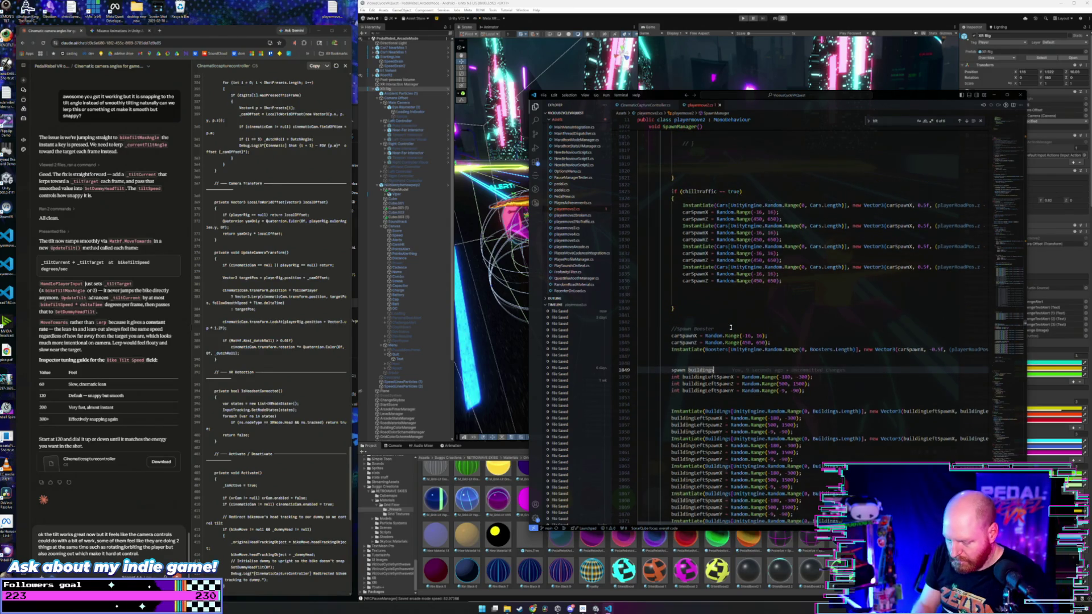
pyautogui.press('Home')
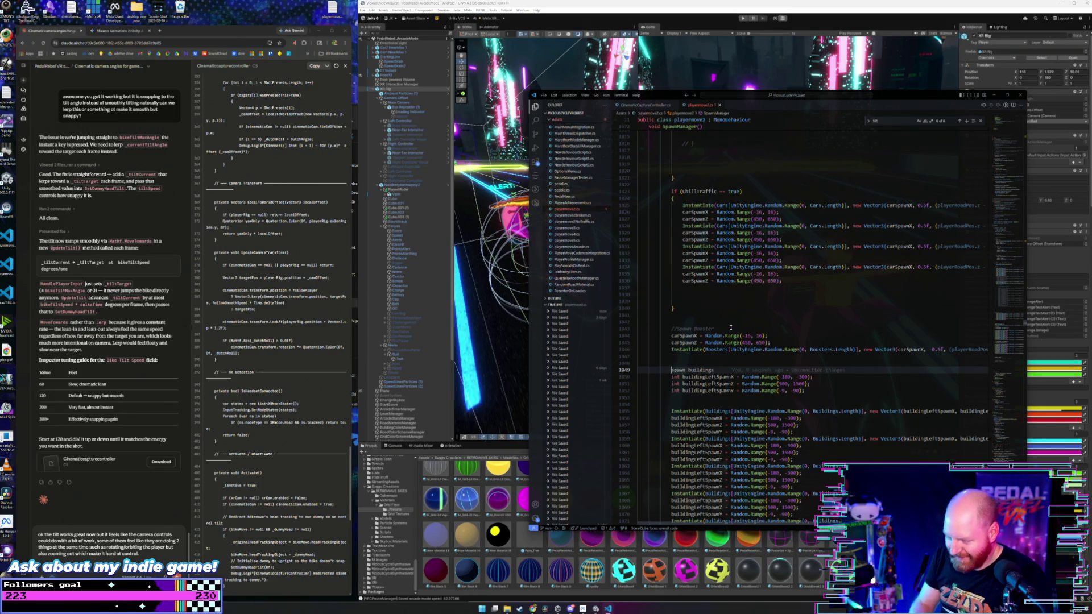
pyautogui.write('//')
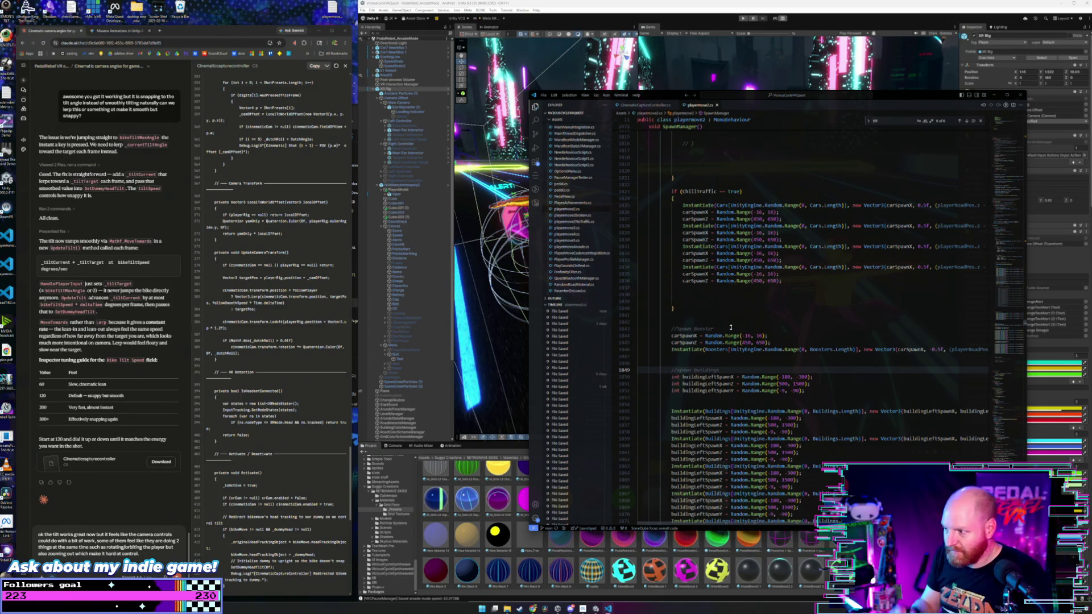
pyautogui.click(672, 6)
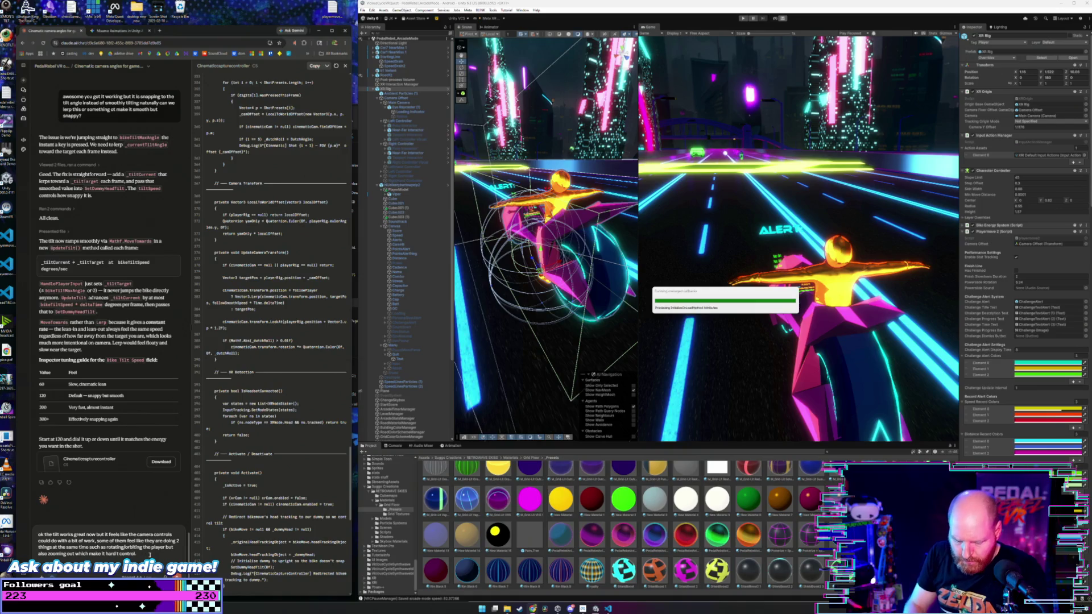
# - Finish the note with 'and get the shots I want' plus a new paragraph about A/D orbiting the player
pyautogui.write('and')
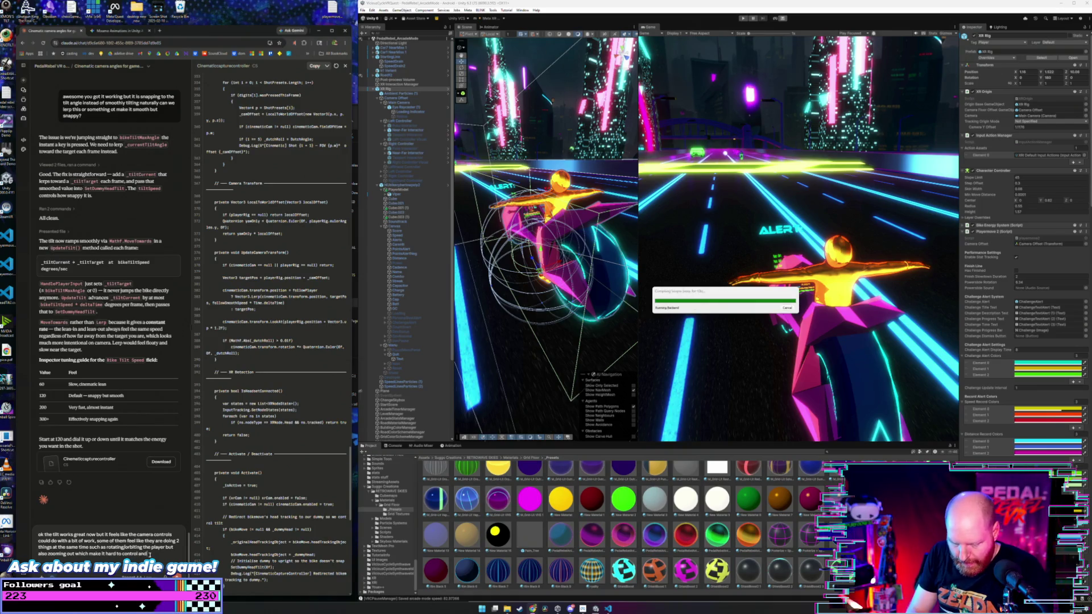
pyautogui.write(' get teh shots I wa')
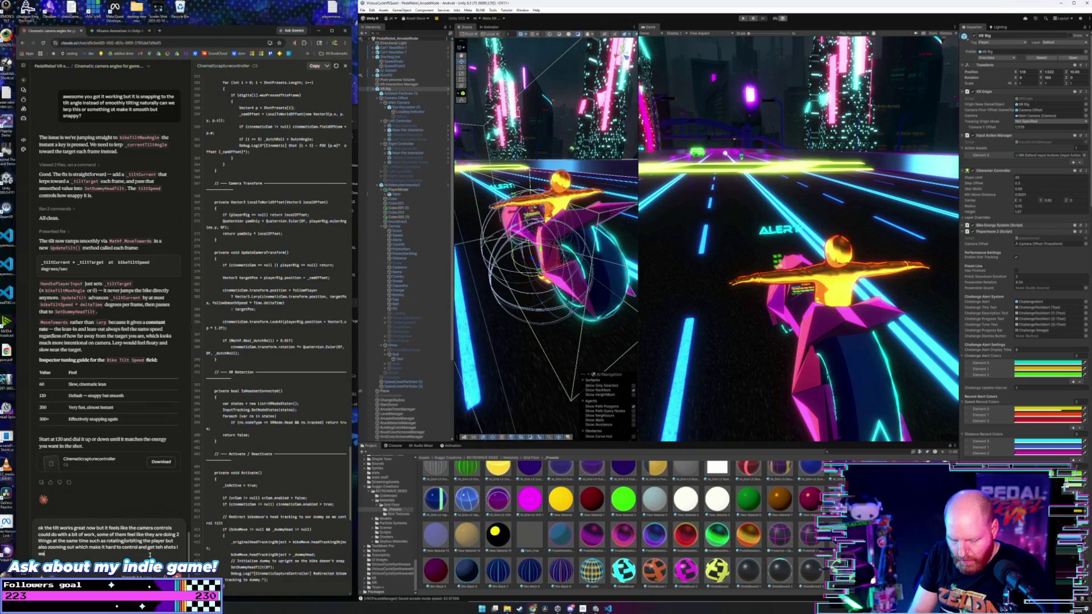
pyautogui.write('nt.')
pyautogui.hotkey('shift', 'Return')
pyautogui.hotkey('shift', 'Return')
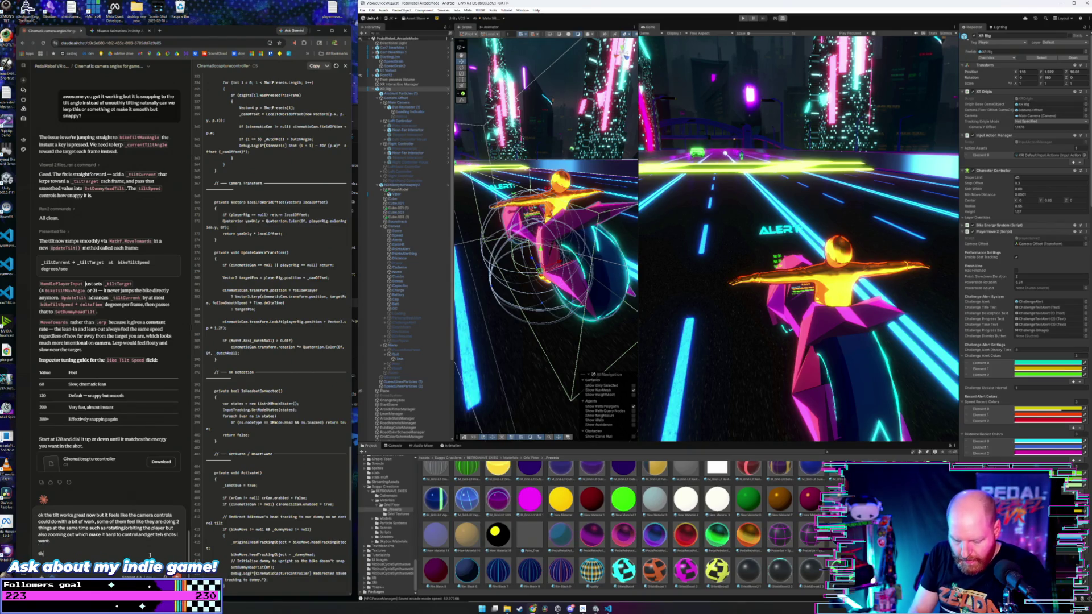
pyautogui.write('e A and D')
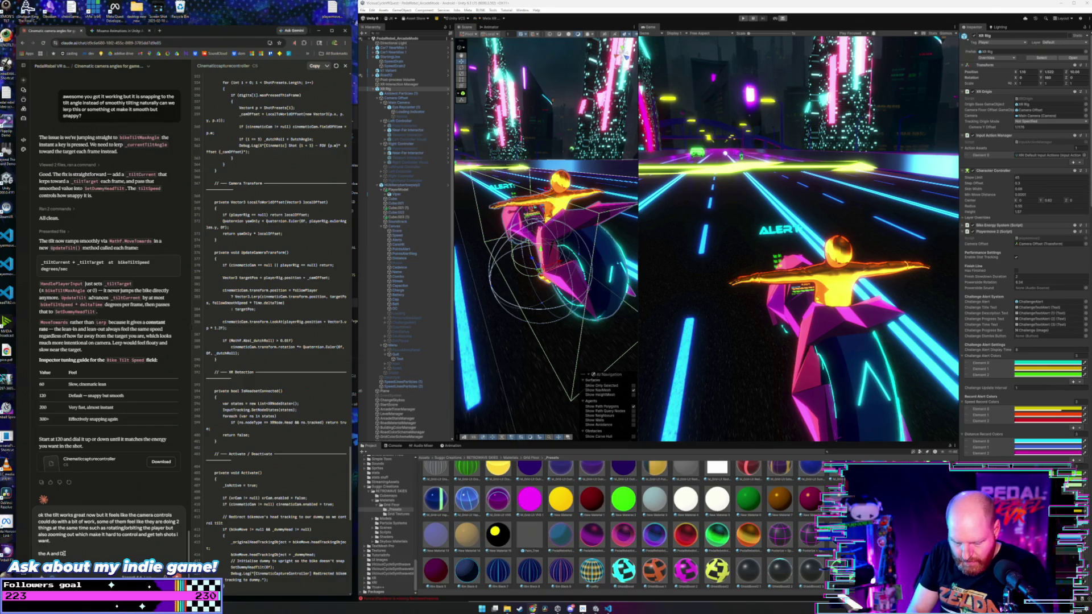
pyautogui.write(' controls should make the camera orbit around the p')
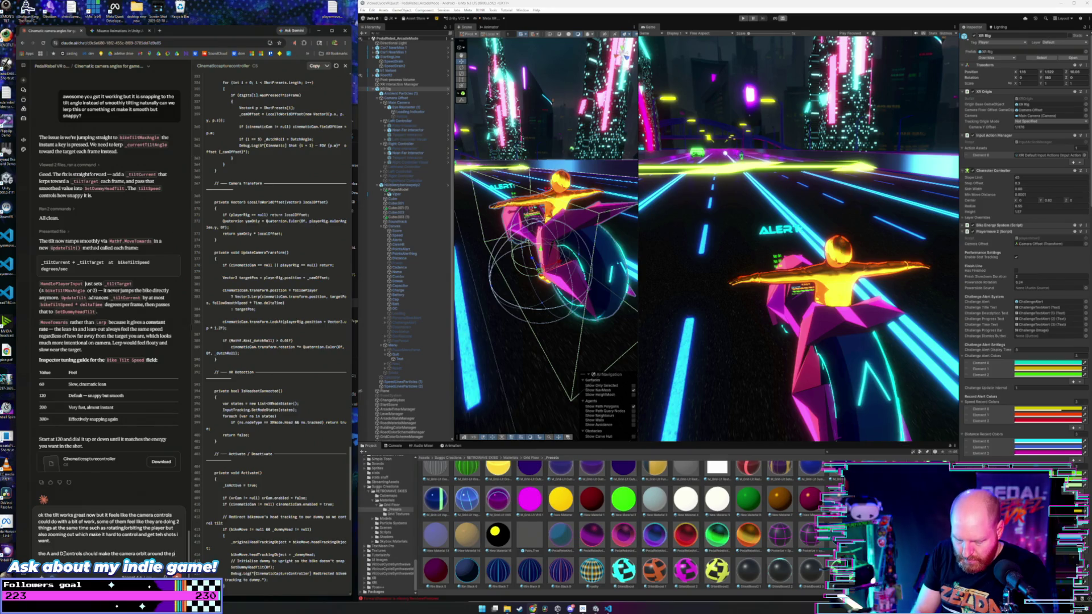
pyautogui.write('layer')
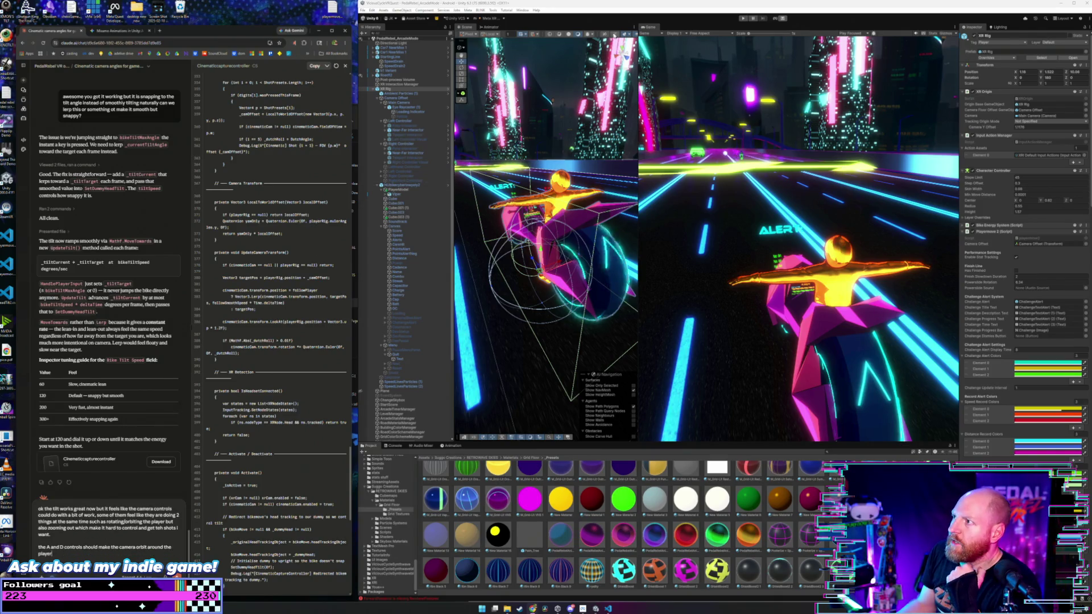
pyautogui.click(744, 19)
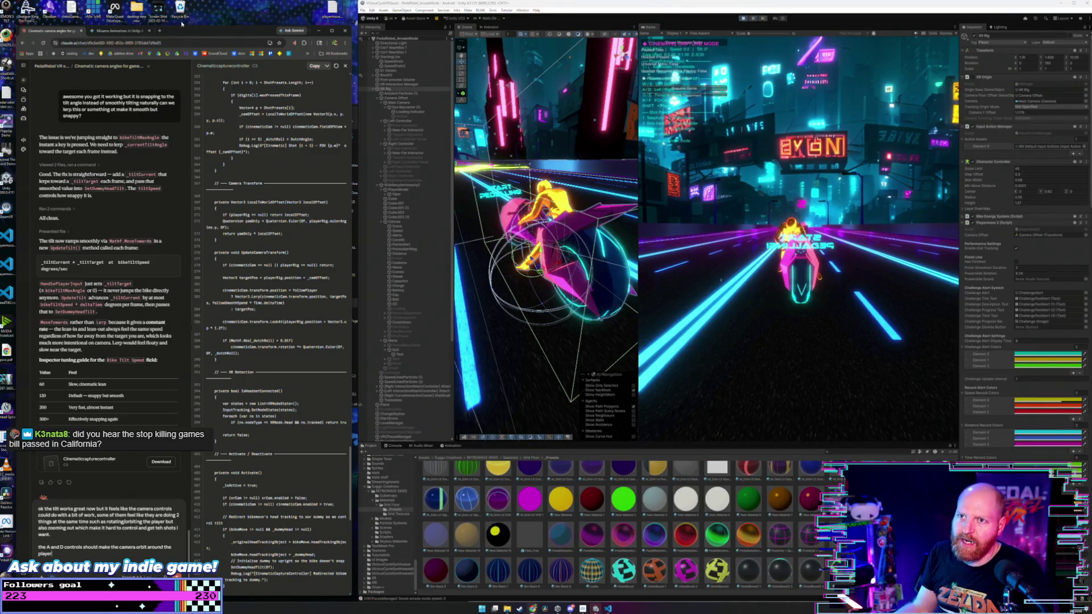
# - Open a new browser tab
pyautogui.click(159, 31)
# - Go to YouTube and widen the browser window over the editor
pyautogui.write('yo')
pyautogui.press('Return')
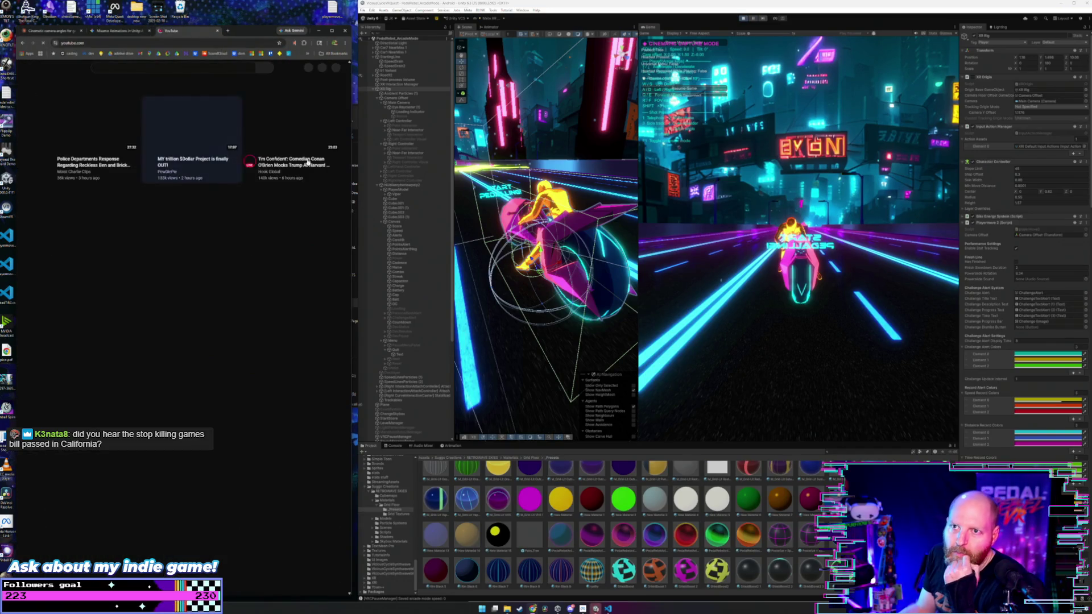
pyautogui.moveTo(353, 171); pyautogui.dragTo(514, 170)
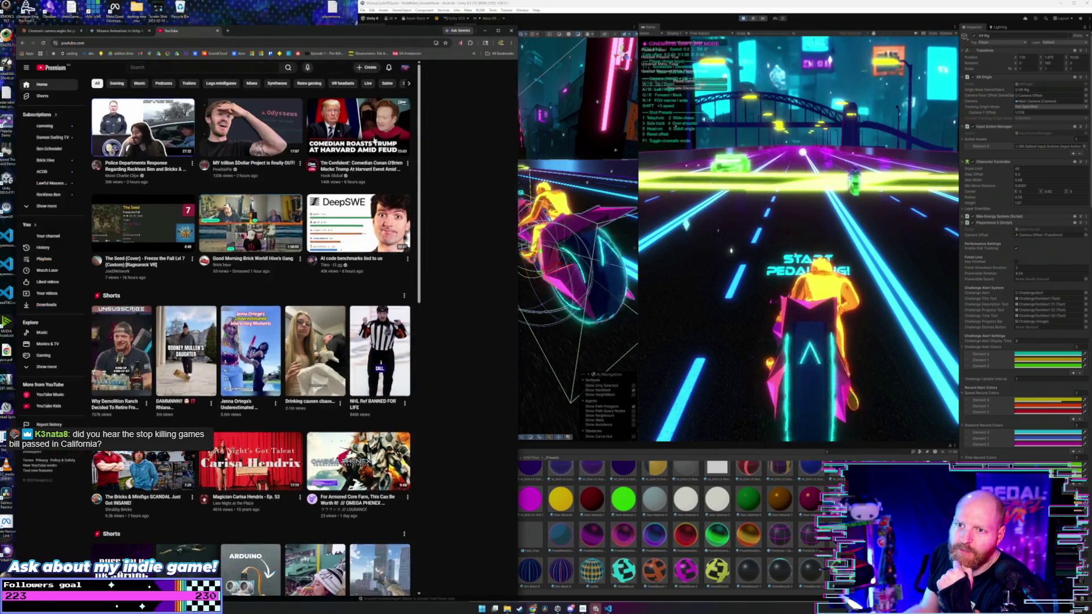
# - Search 'dony act dumb season 2' and play the Payday 2 Dont Act Dumb Season 2 video
pyautogui.click(279, 67)
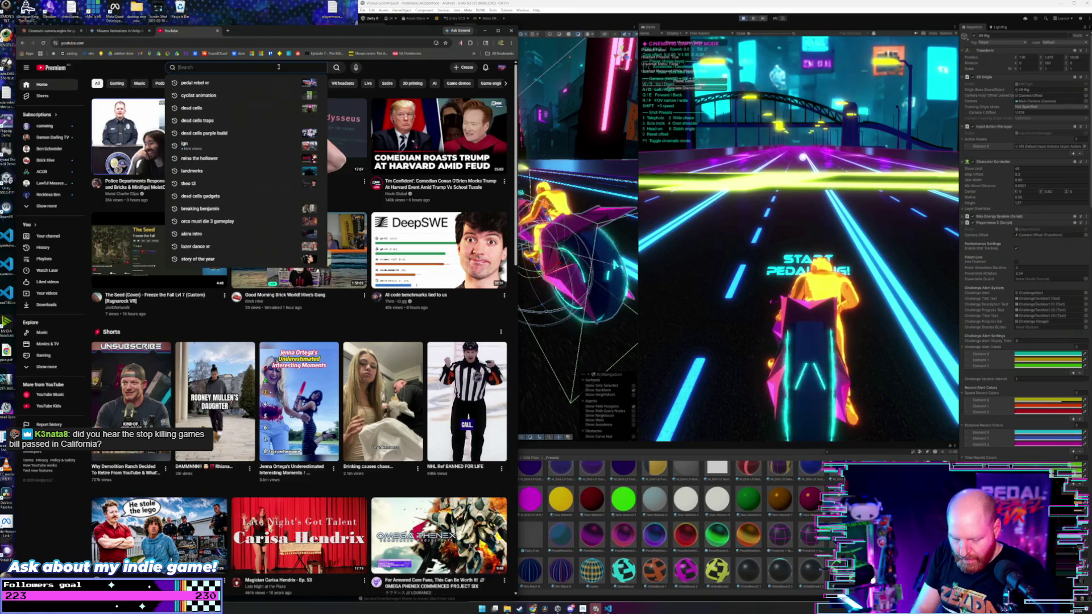
pyautogui.write('dony')
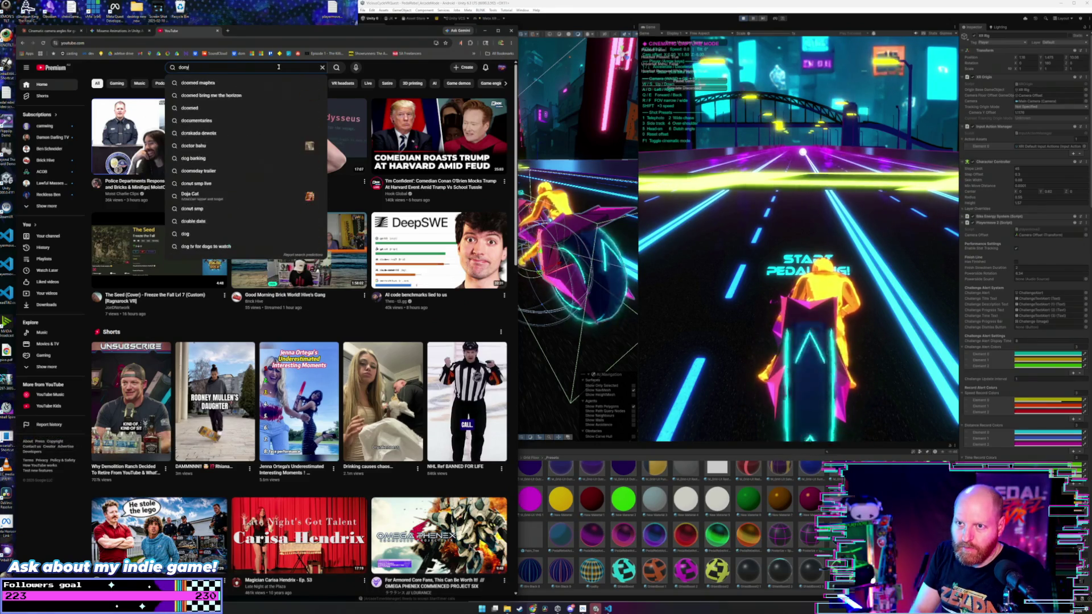
pyautogui.write(' act dumb')
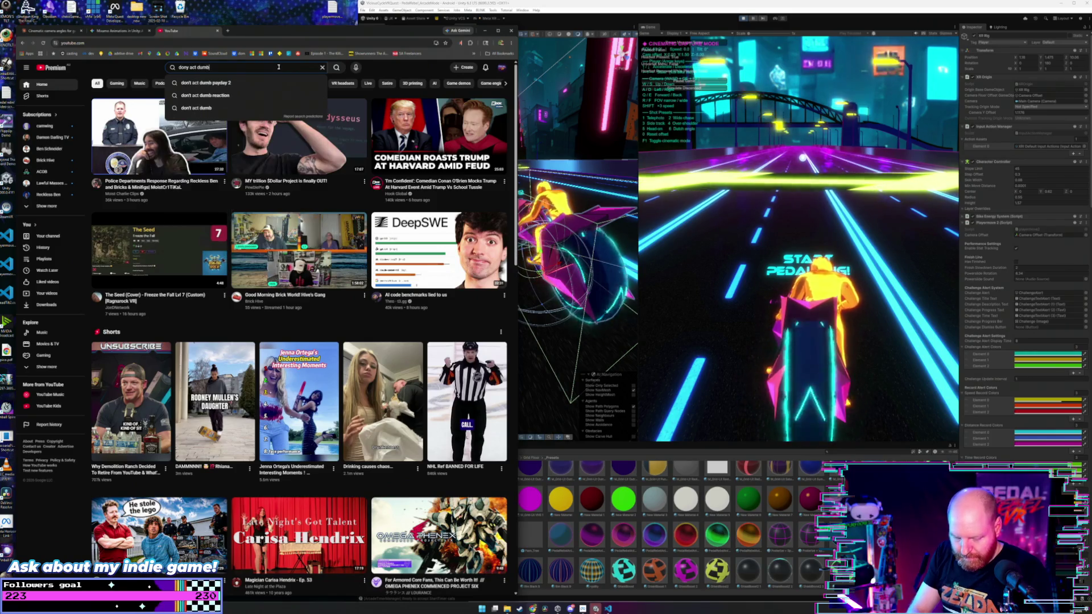
pyautogui.write(' s')
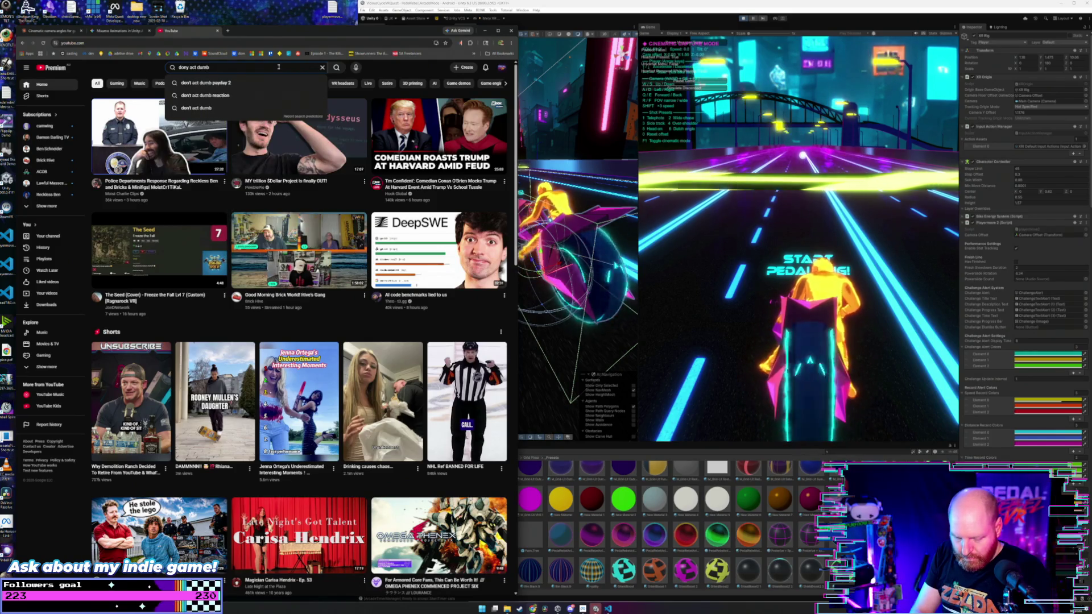
pyautogui.write('eason 2')
pyautogui.press('Return')
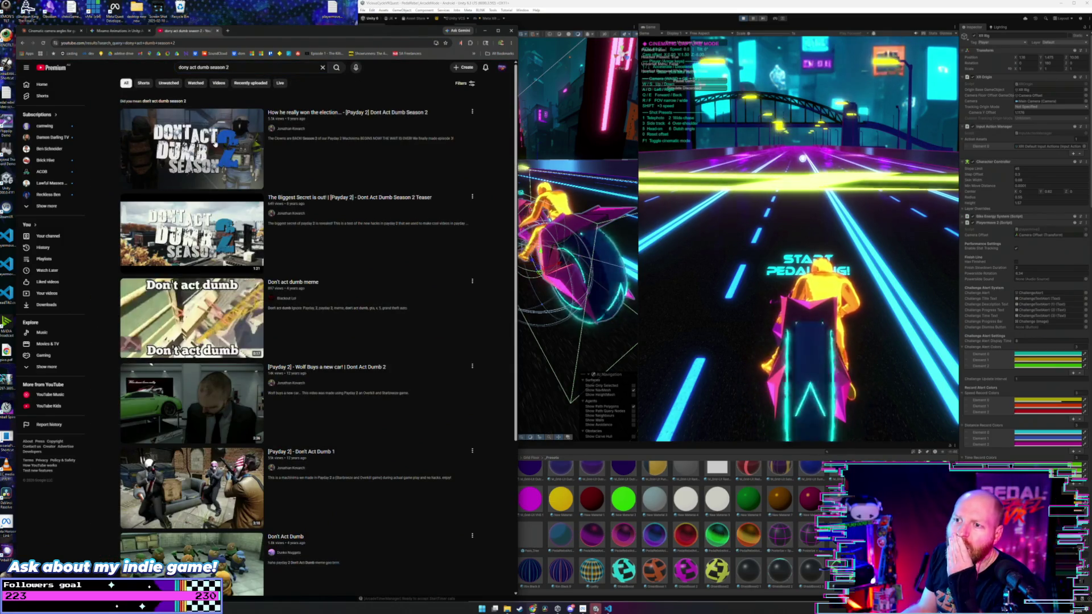
pyautogui.click(215, 143)
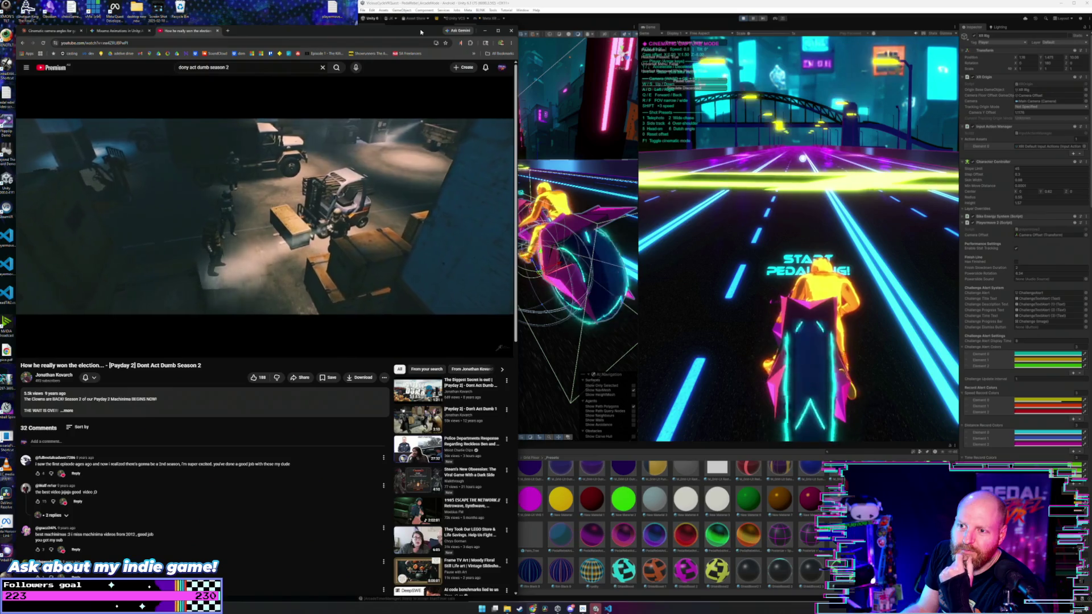
pyautogui.moveTo(231, 308)
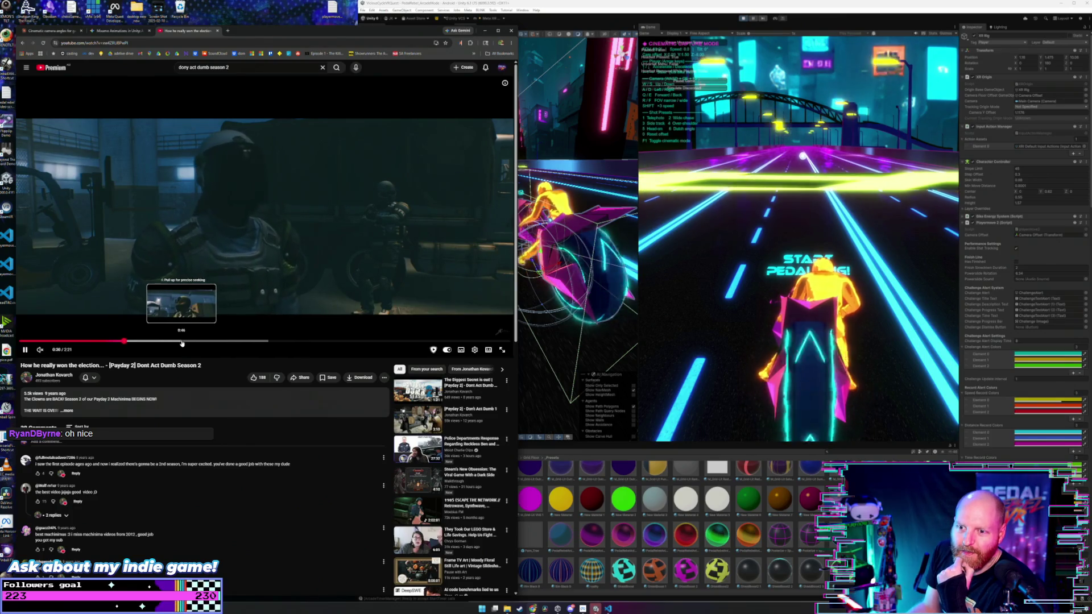
# - Skip the Dont Act Dumb video ahead through about 1:05, 1:20 and 1:27 to 1:44
pyautogui.click(244, 343)
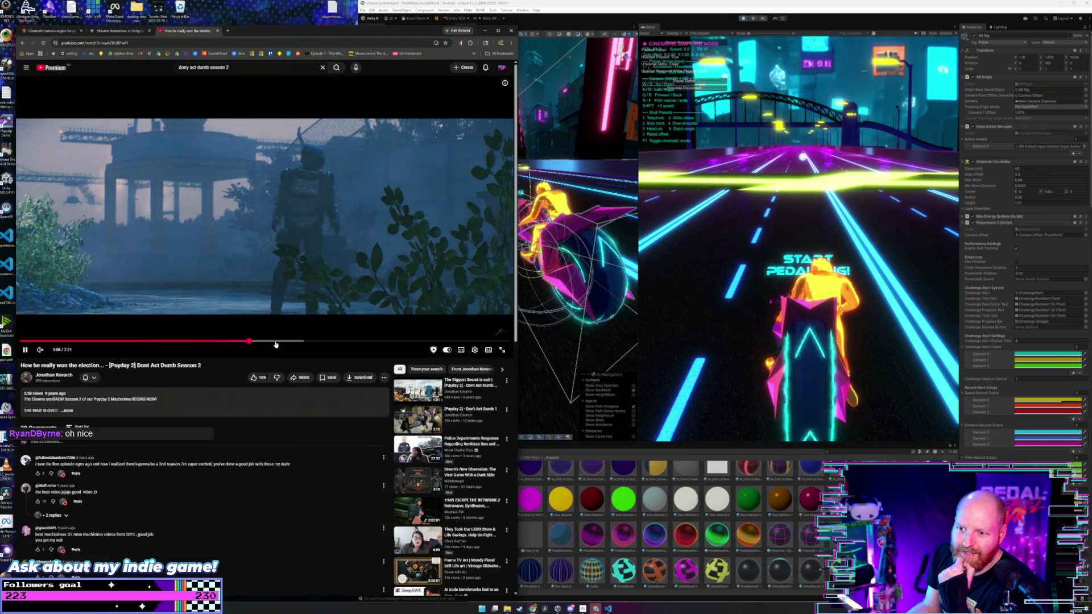
pyautogui.click(293, 343)
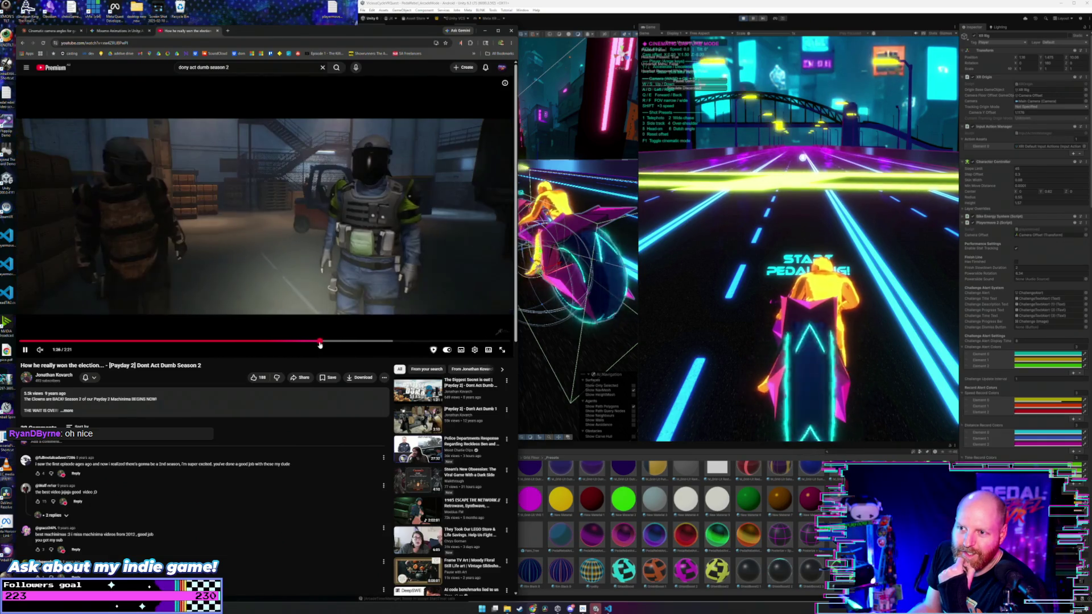
pyautogui.click(323, 343)
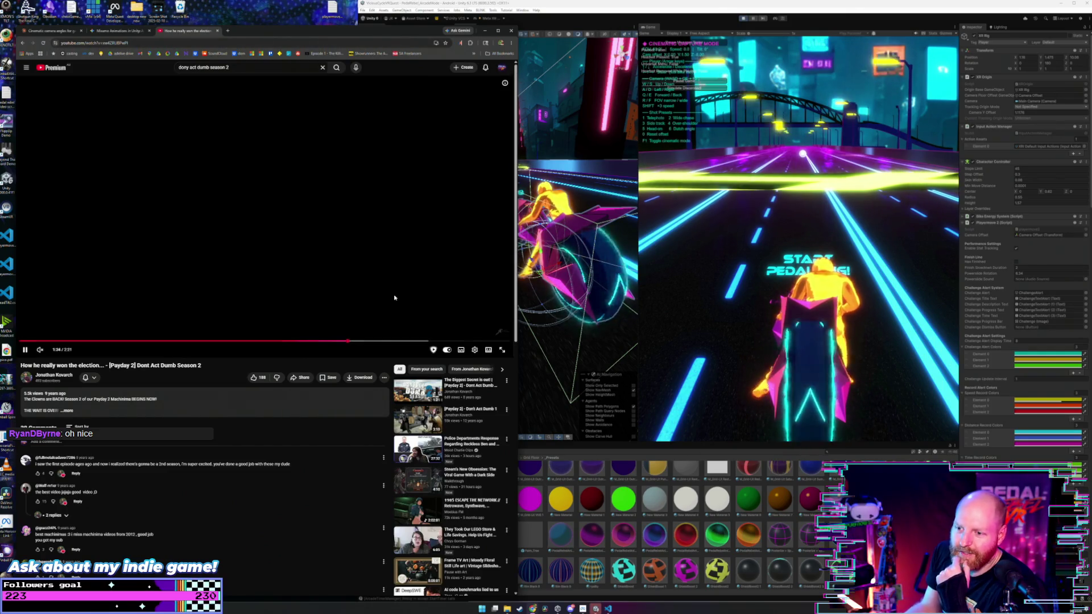
pyautogui.moveTo(369, 343); pyautogui.dragTo(381, 341)
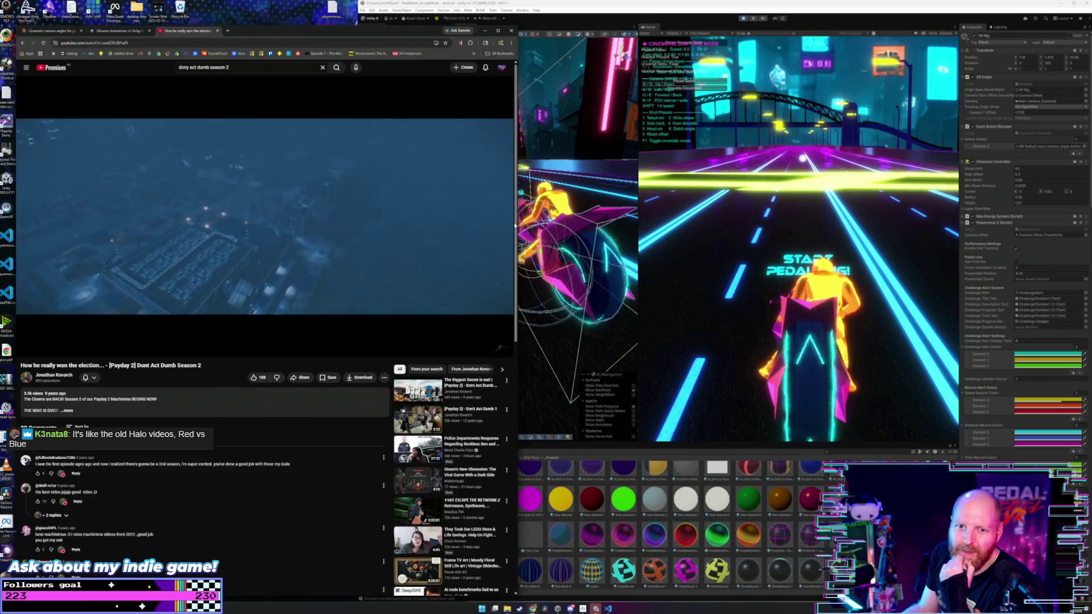
pyautogui.moveTo(363, 223)
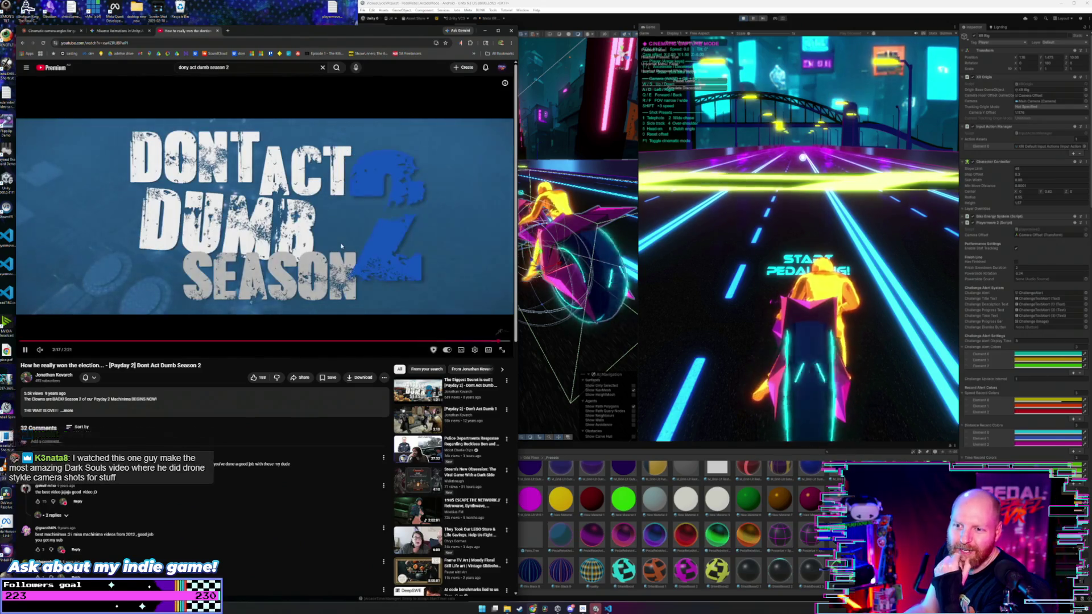
# - Go back to the 'dony act dumb season 2' results, scroll down, and right-click the Payday 2 result
pyautogui.click(211, 67)
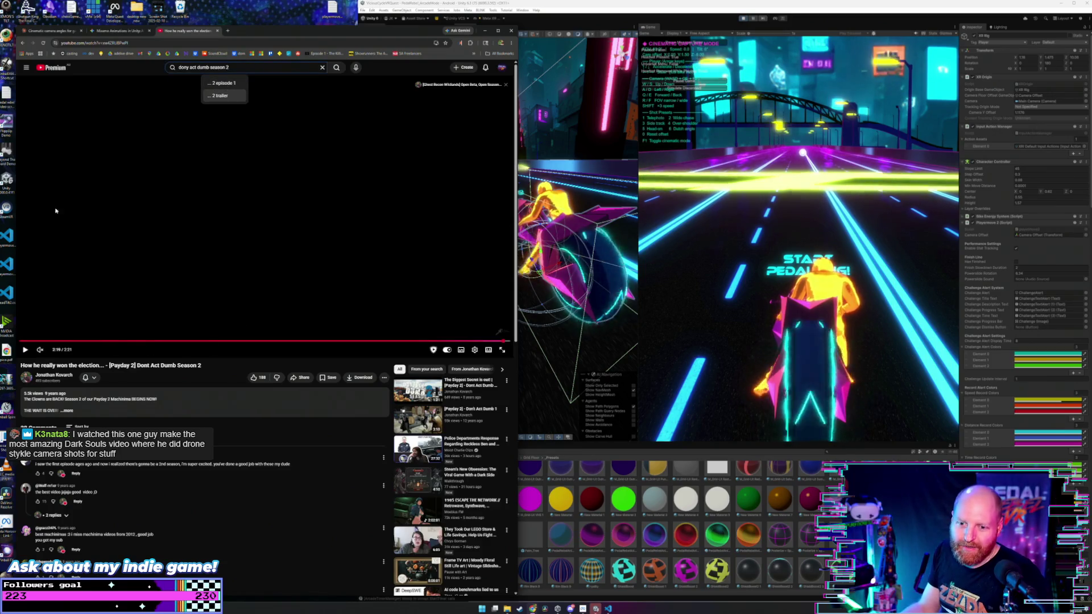
pyautogui.click(21, 43)
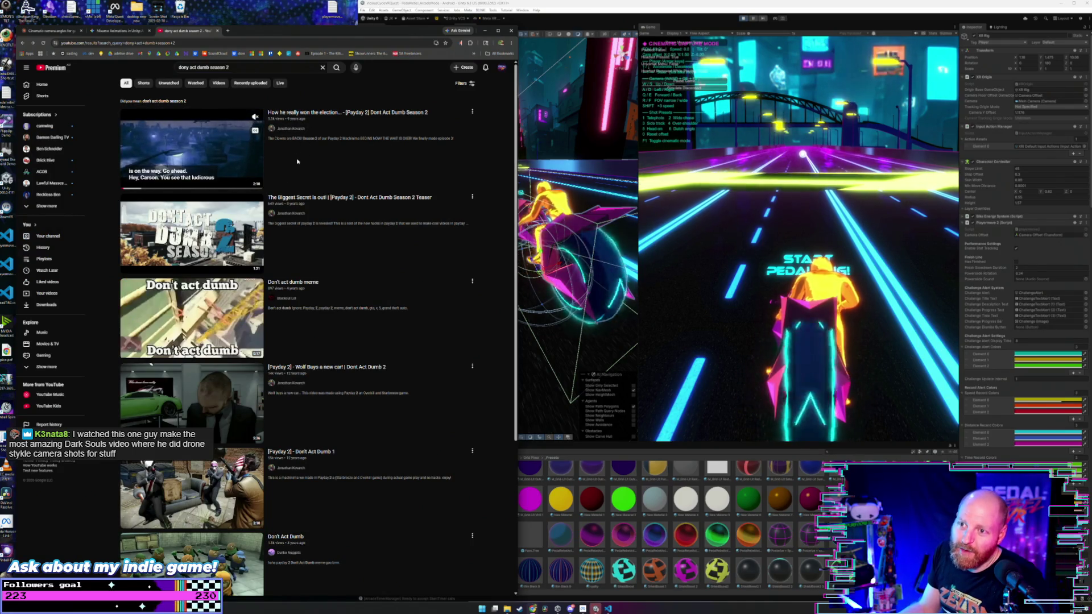
pyautogui.scroll(-2, 298, 171)
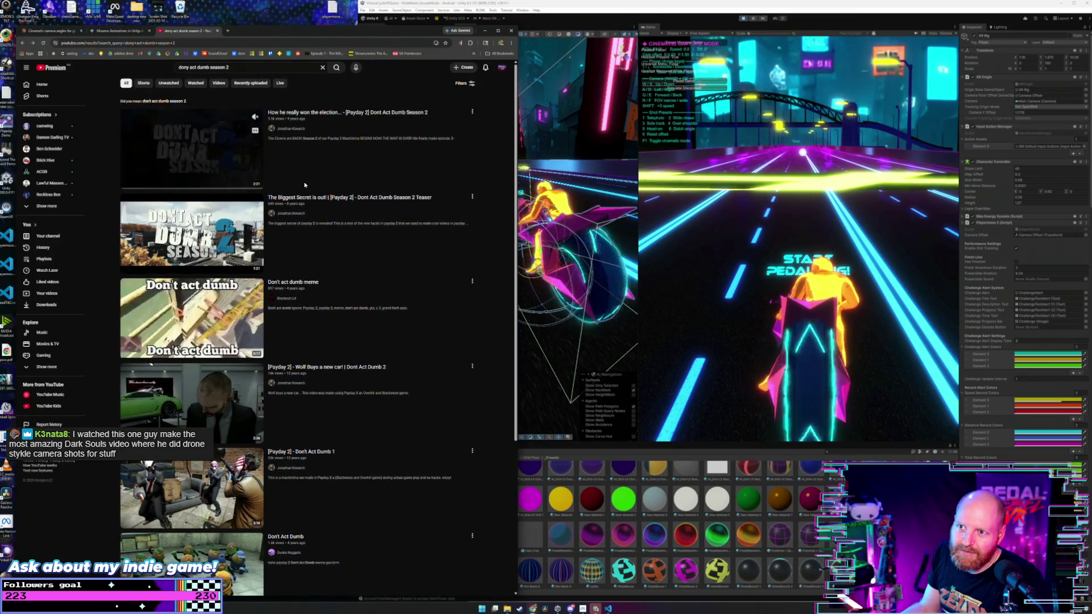
pyautogui.scroll(-2, 297, 209)
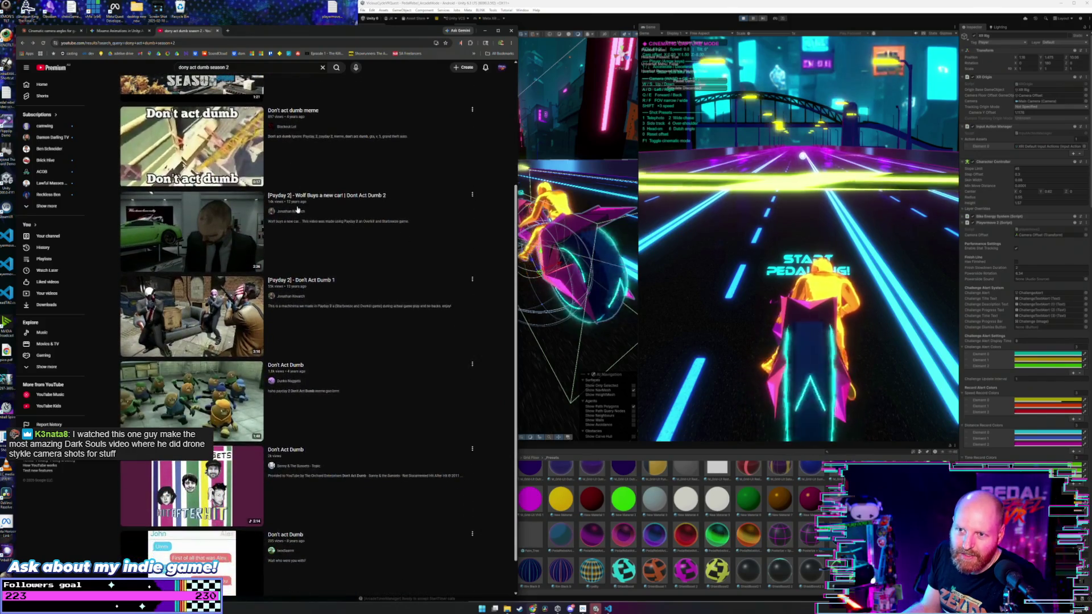
pyautogui.scroll(-1, 296, 199)
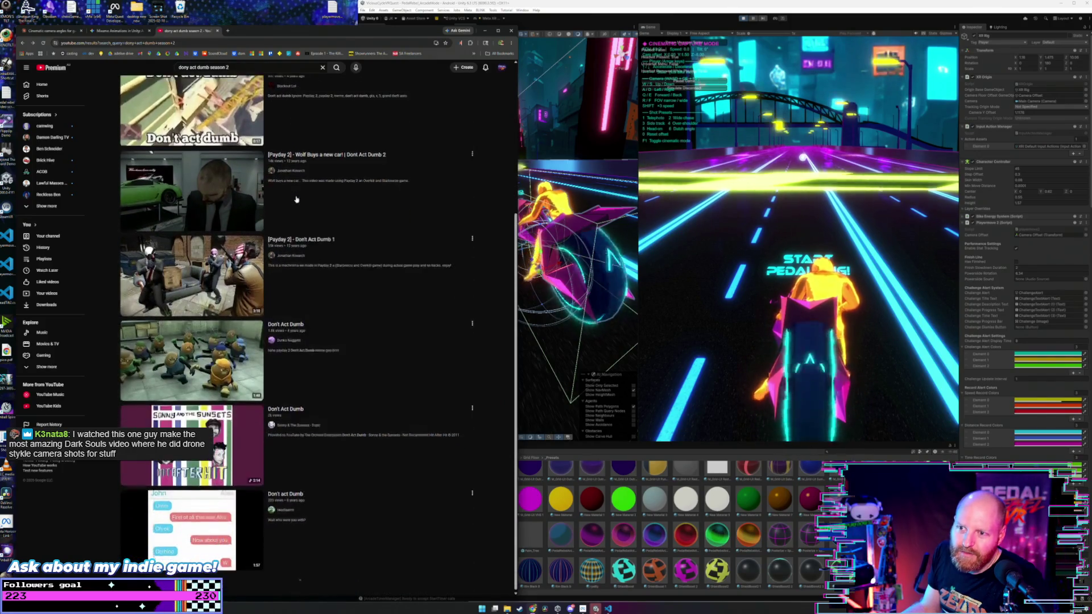
pyautogui.rightClick(302, 238)
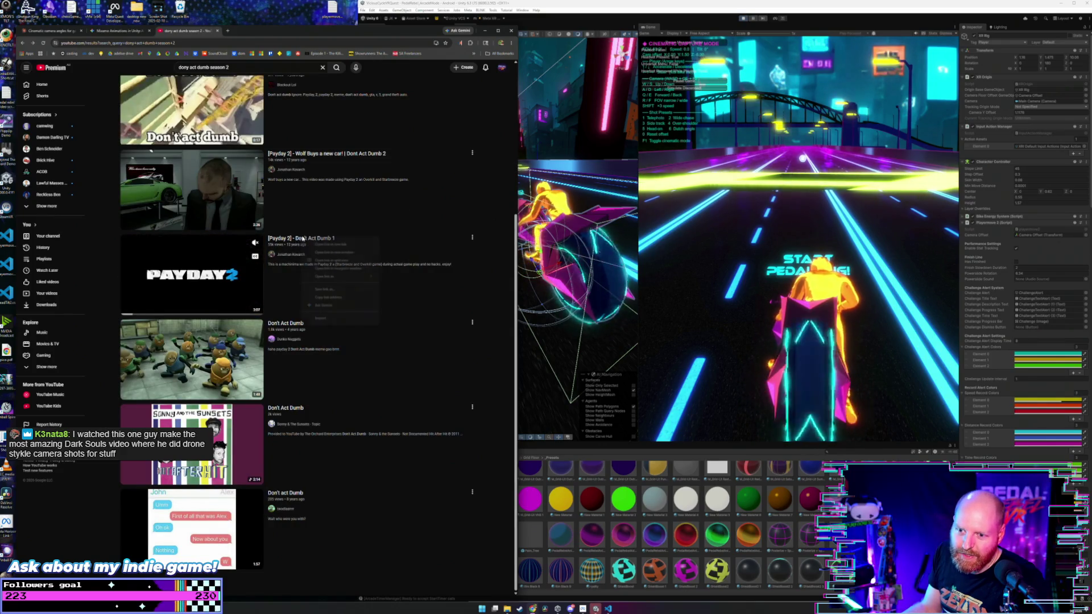
# - Open the Payday 2 result in a new tab, copy its link via Share, and start a blank tab
pyautogui.click(321, 243)
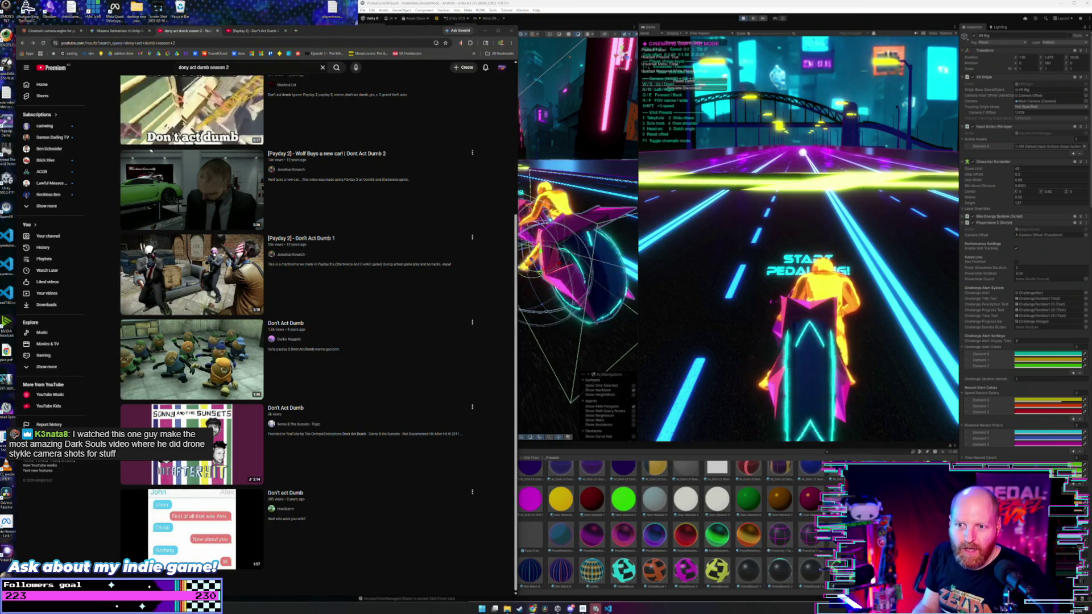
pyautogui.click(472, 237)
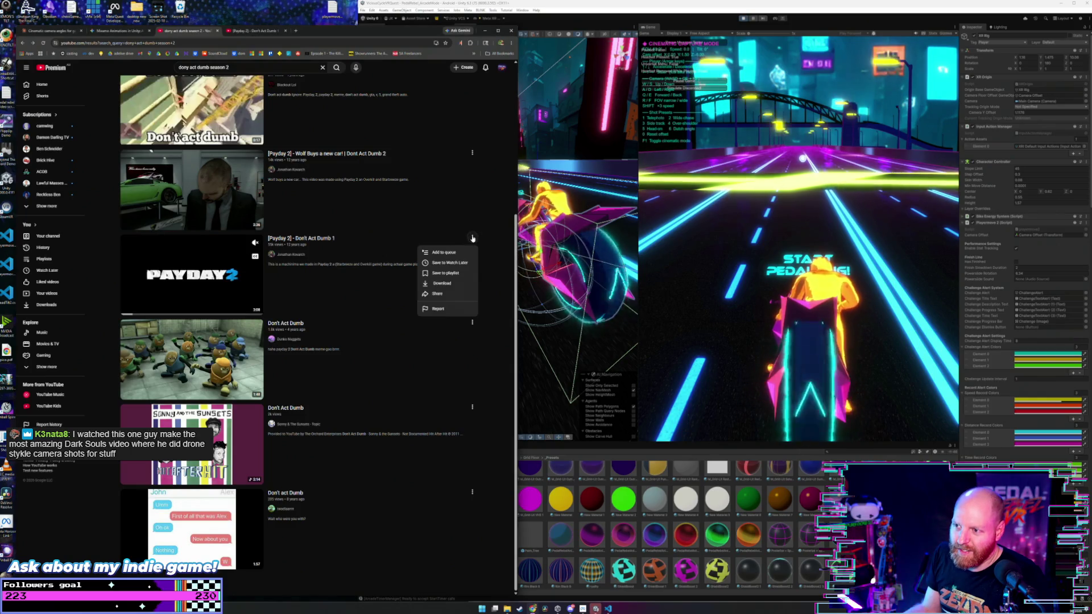
pyautogui.click(436, 294)
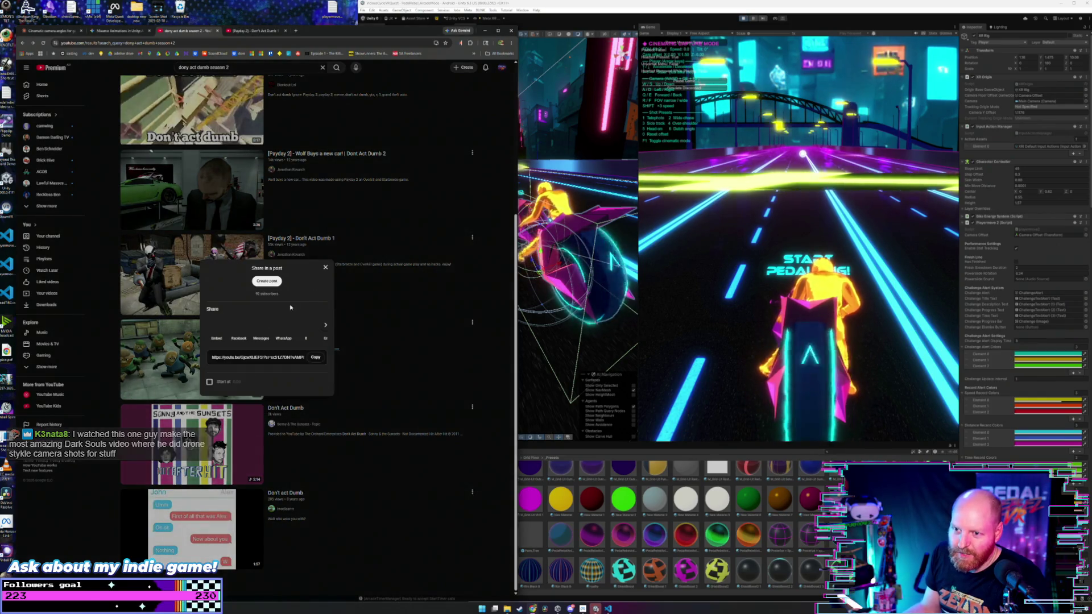
pyautogui.click(316, 357)
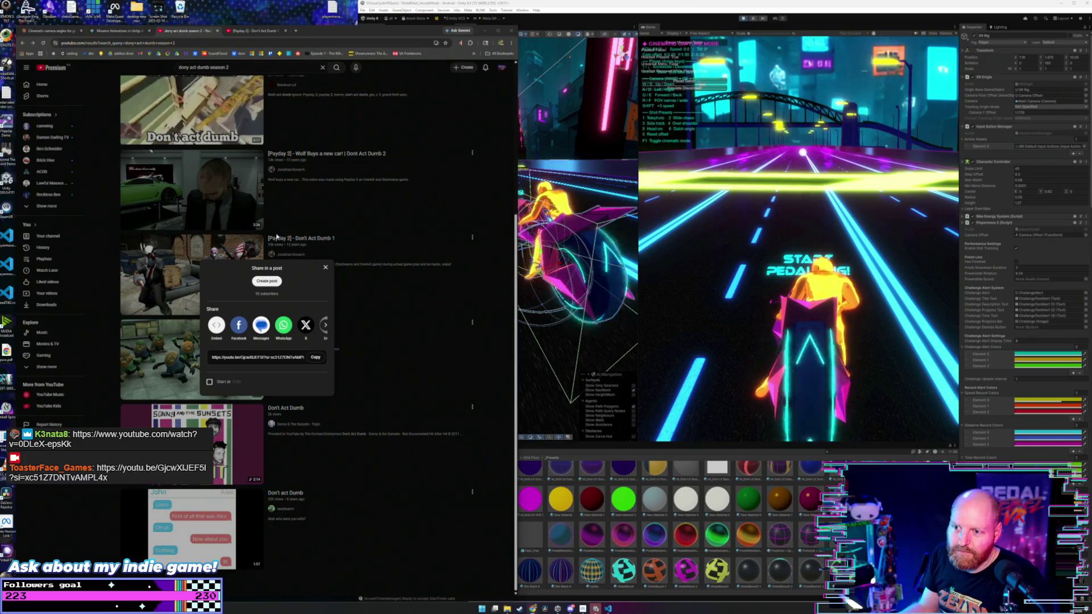
pyautogui.click(325, 267)
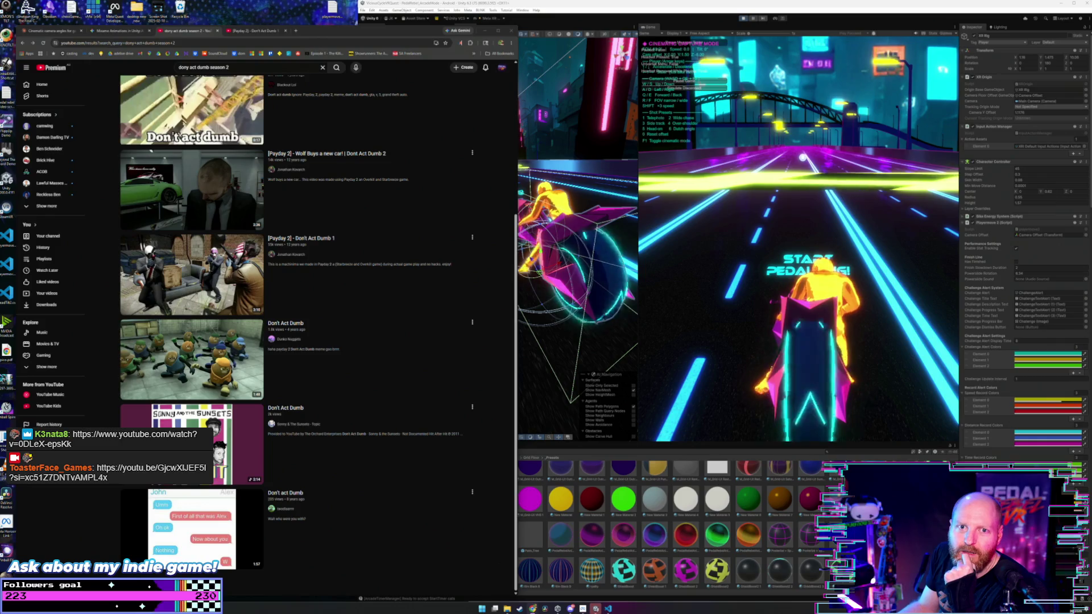
pyautogui.hotkey('ctrl', 't')
# - Load the Dark Souls video from the pasted chat link and skip ahead to about 8:02
pyautogui.hotkey('ctrl', 'v')
pyautogui.press('Return')
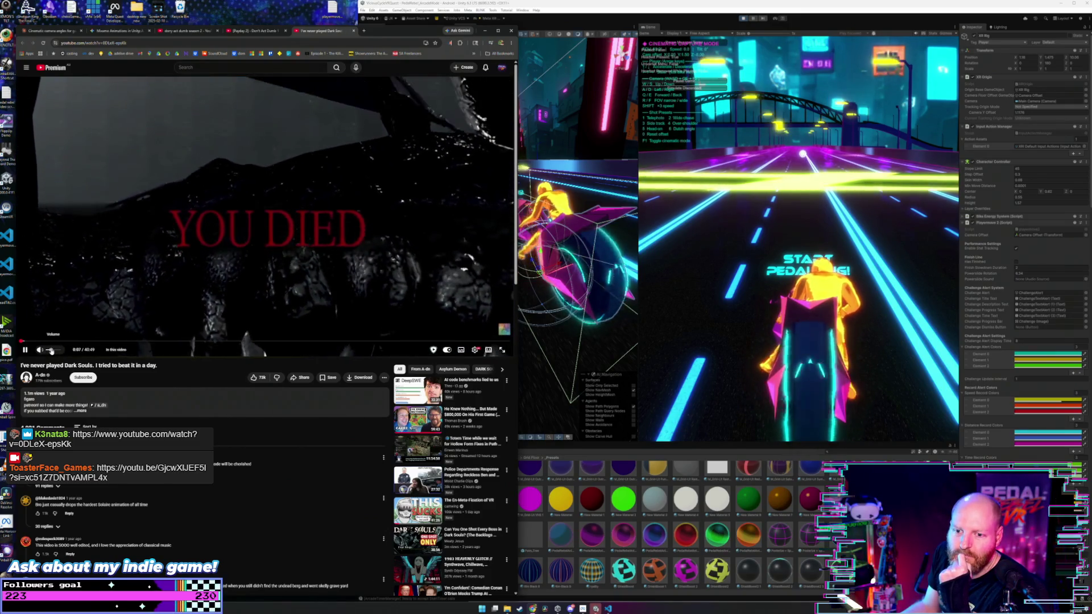
pyautogui.moveTo(52, 350)
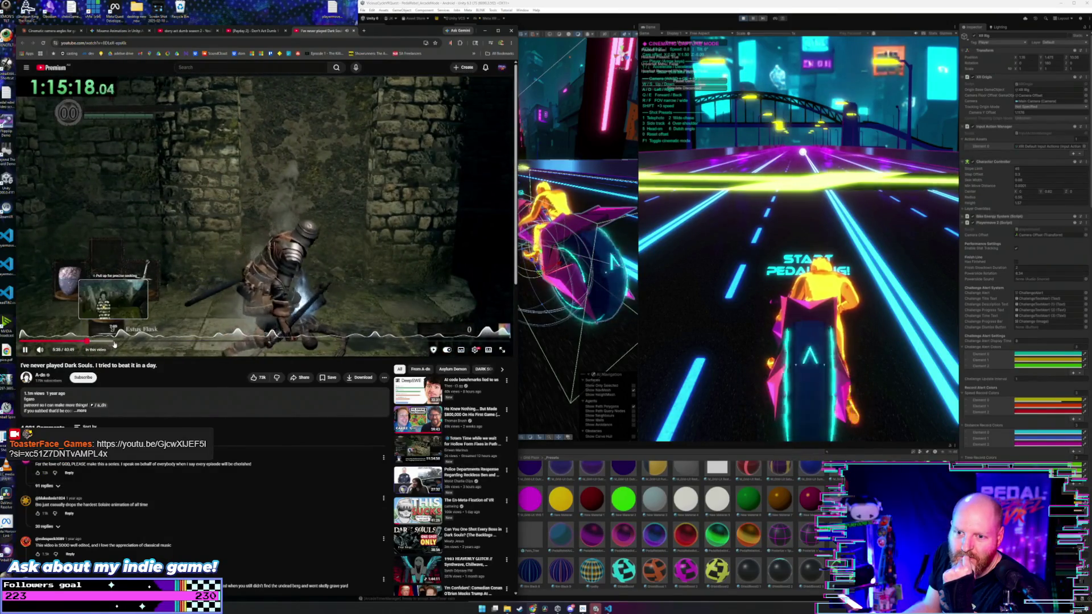
pyautogui.click(118, 342)
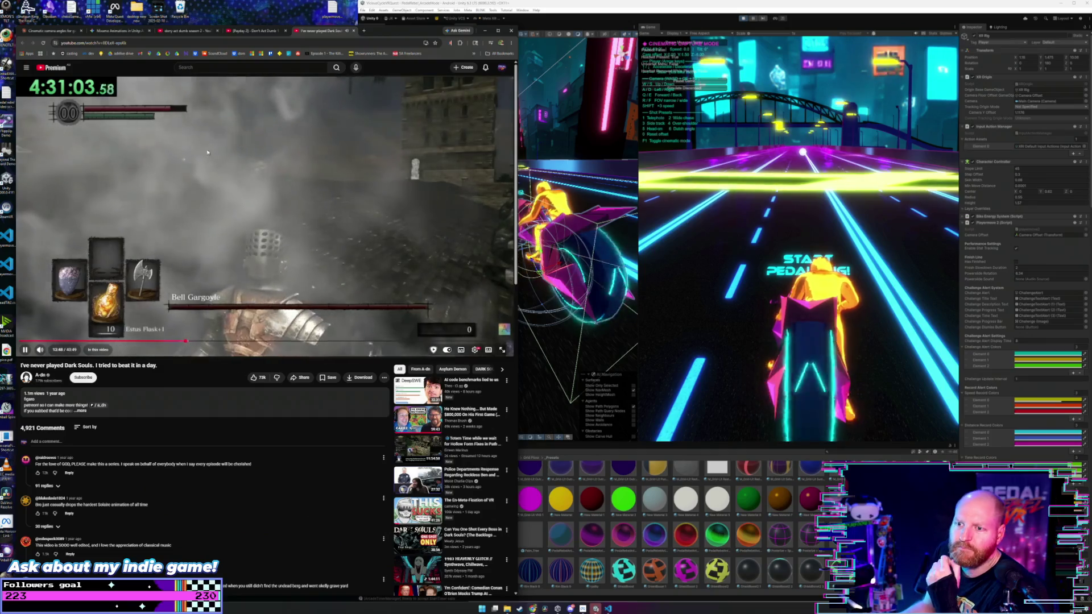
# - Close the Dark Souls, Payday 2 and YouTube search results tabs
pyautogui.hotkey('ctrl', 'w')
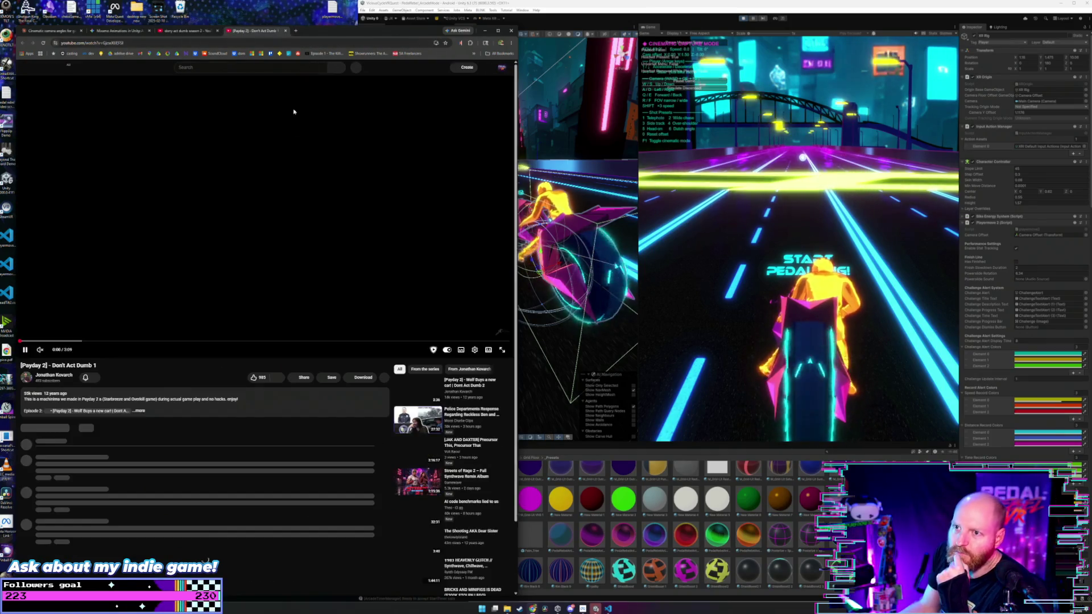
pyautogui.click(286, 31)
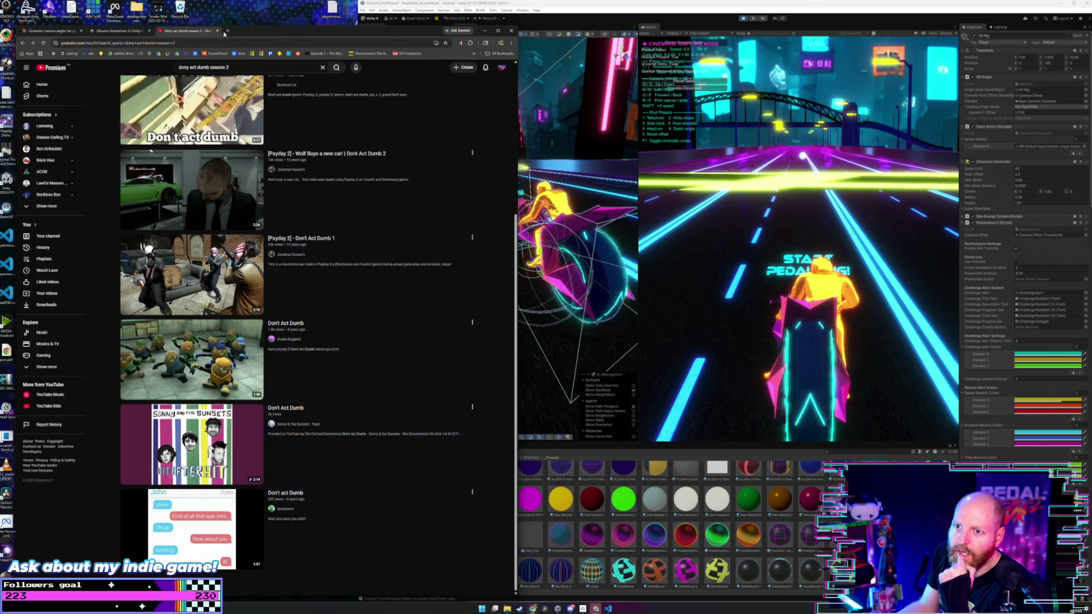
pyautogui.click(217, 30)
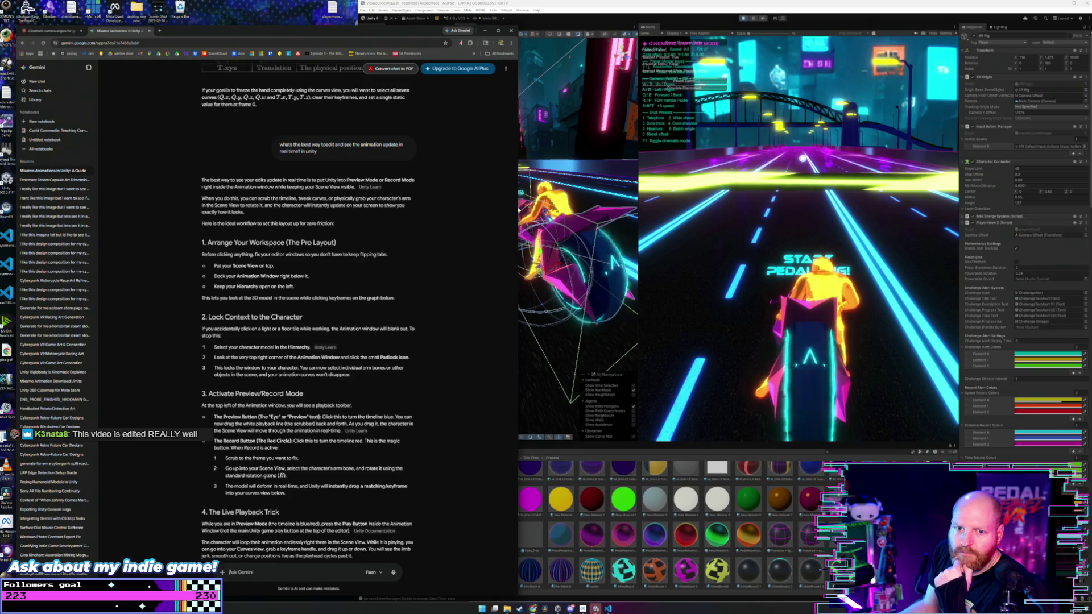
# - Narrow the browser window and switch to the Claude chat with the camera code
pyautogui.moveTo(516, 208)
pyautogui.mouseDown()
pyautogui.moveTo(327, 165)
pyautogui.moveTo(433, 130)
pyautogui.mouseUp()
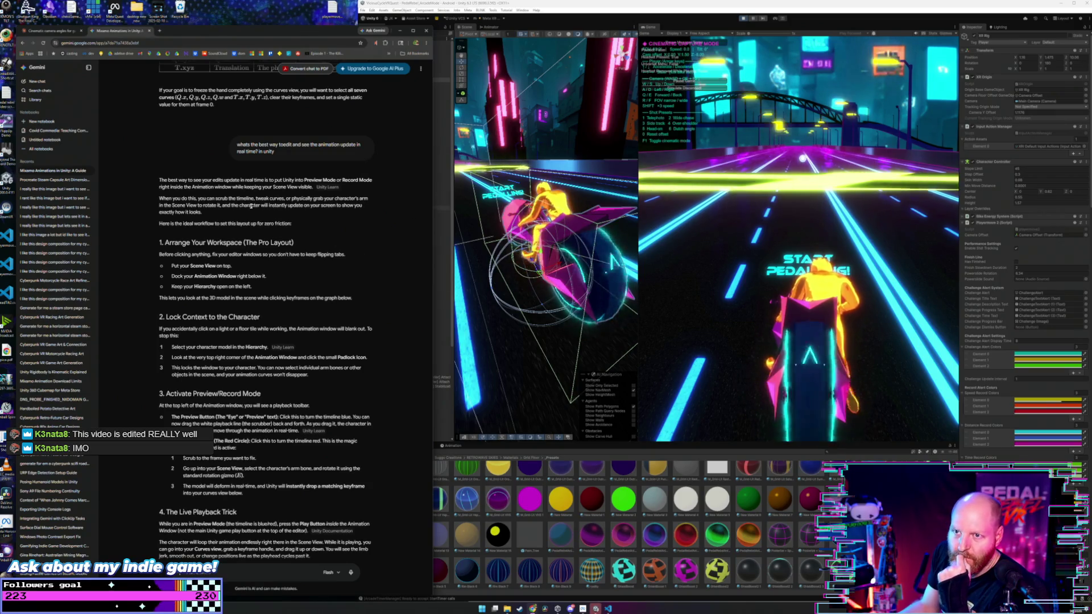
pyautogui.click(50, 30)
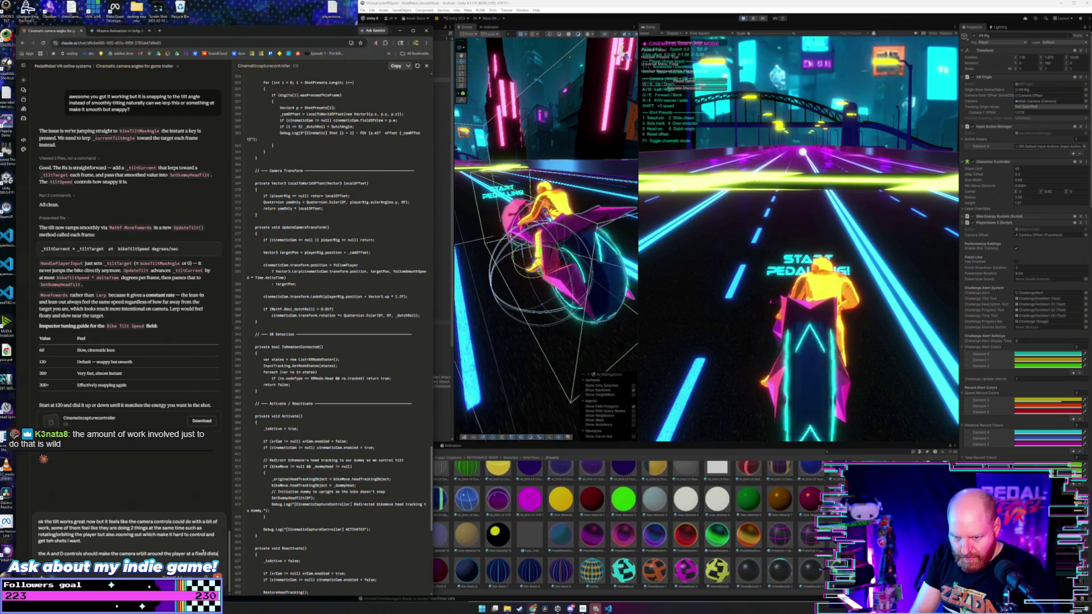
# - Write that A and D should orbit the camera at a fixed speed to frame nice shots
pyautogui.write('nce')
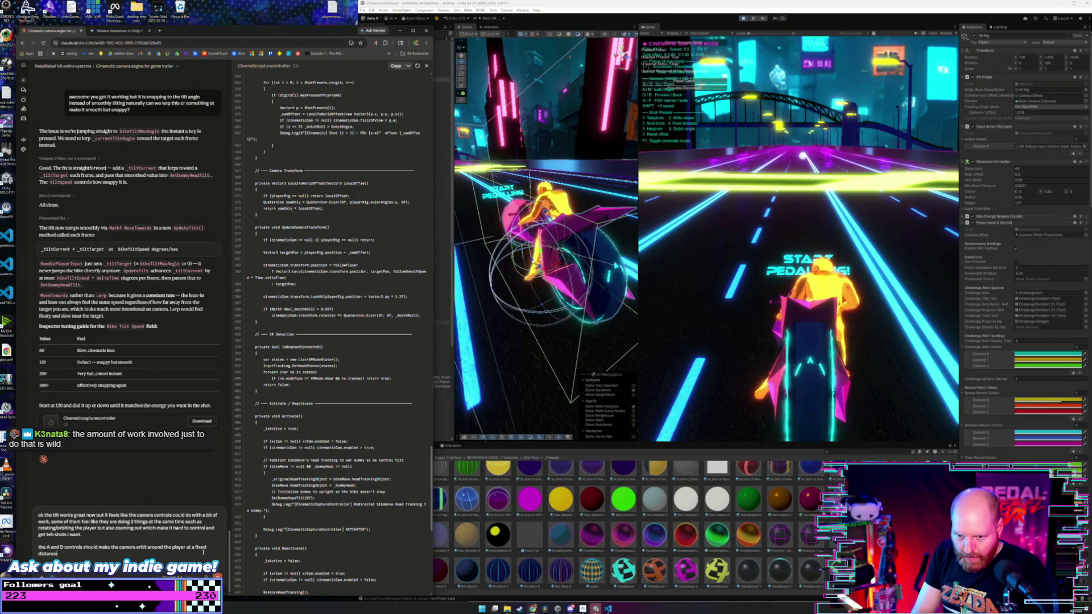
pyautogui.write('his')
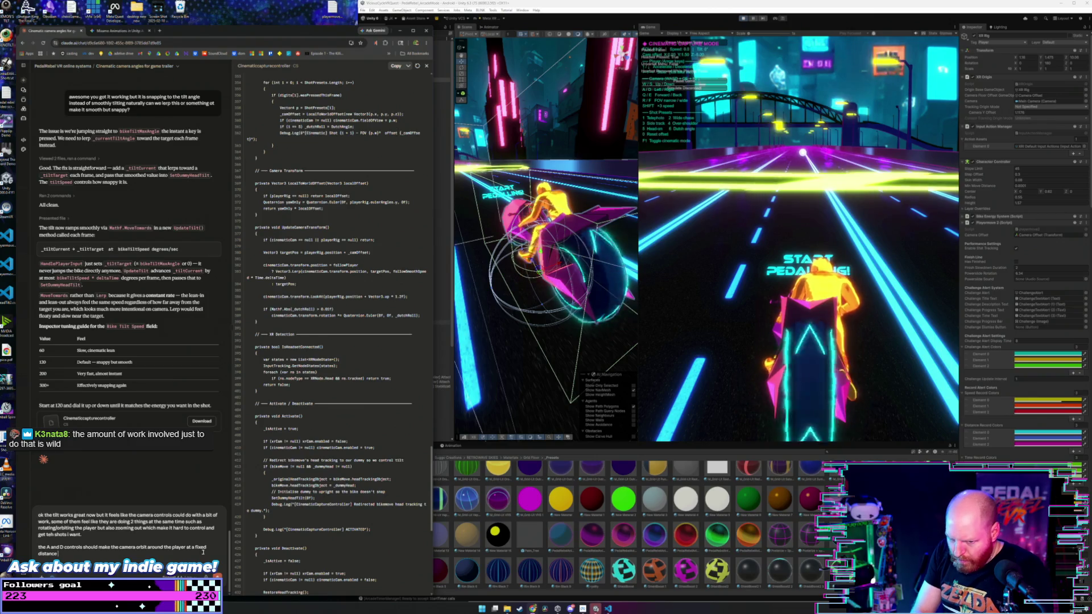
pyautogui.write(' this allowd')
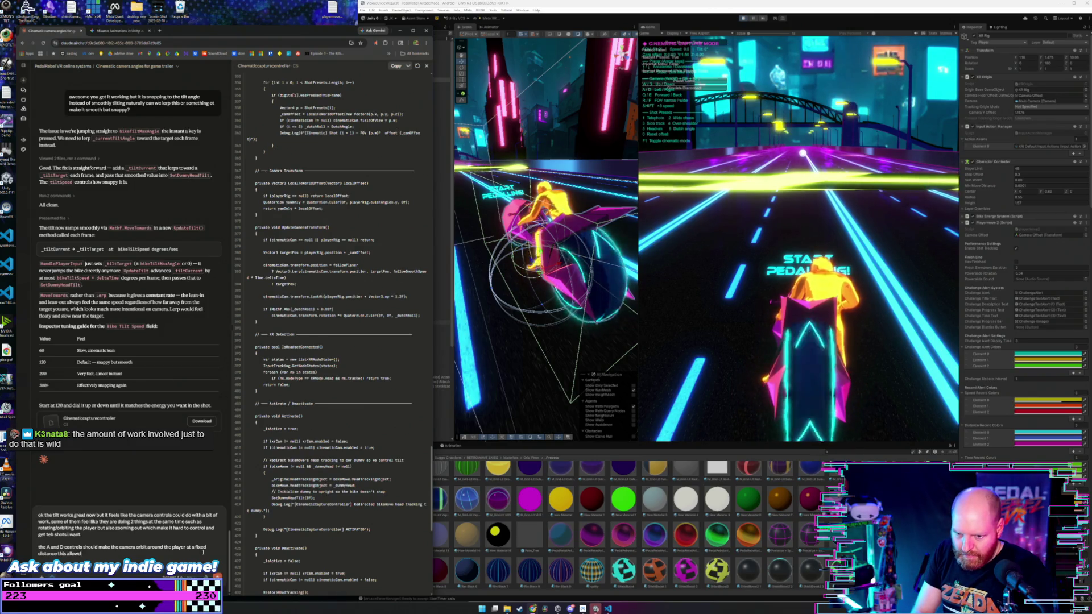
pyautogui.press('BackSpace')
pyautogui.write('ows me to f')
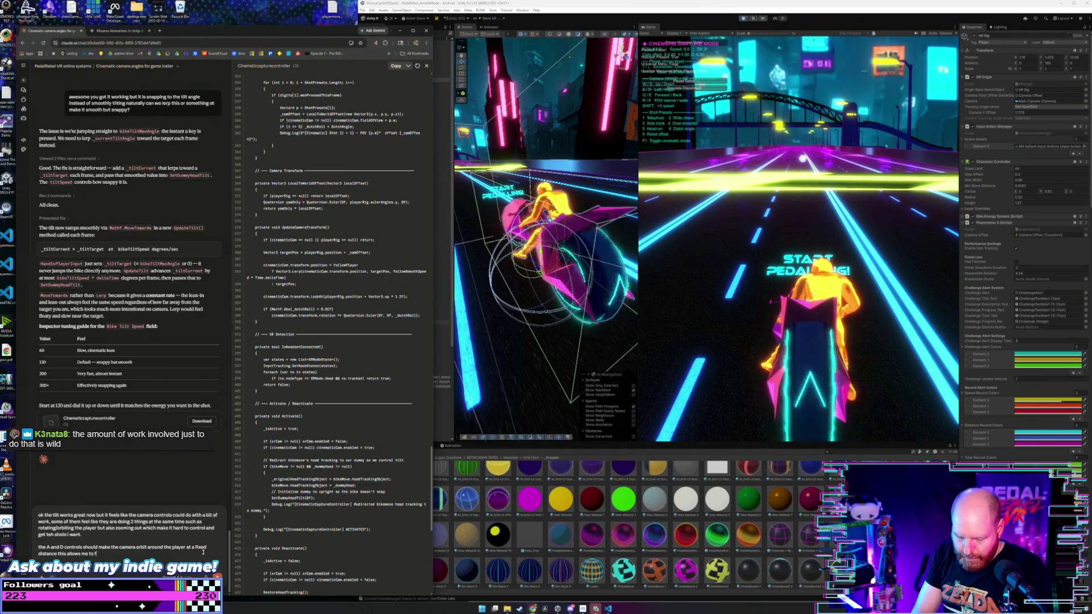
pyautogui.write('rame up nice ')
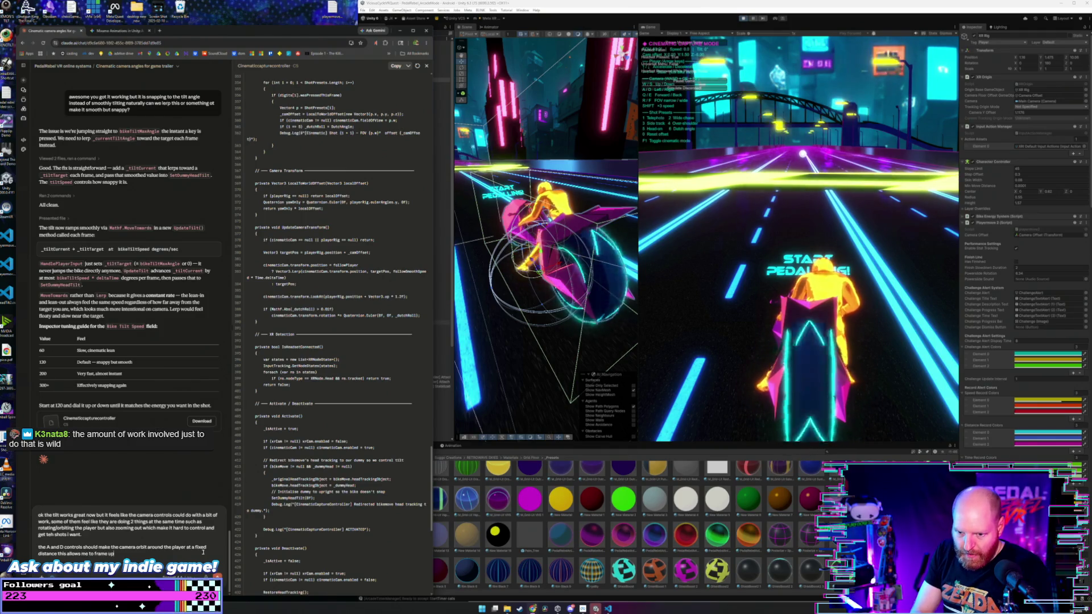
pyautogui.write('shots and orbit ar')
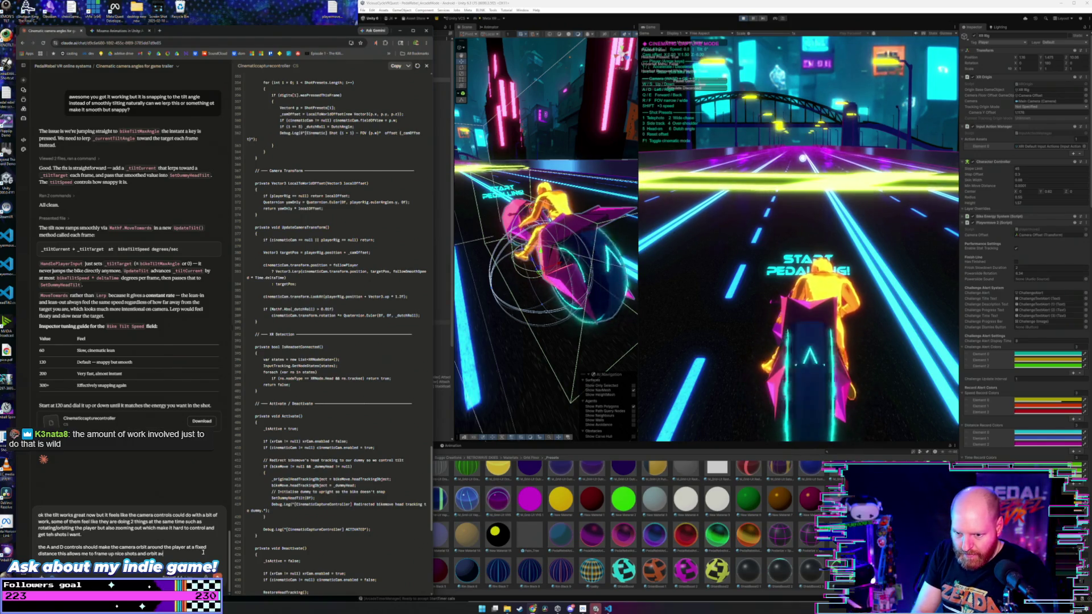
pyautogui.press('BackSpace')
pyautogui.write('round the player at a fi')
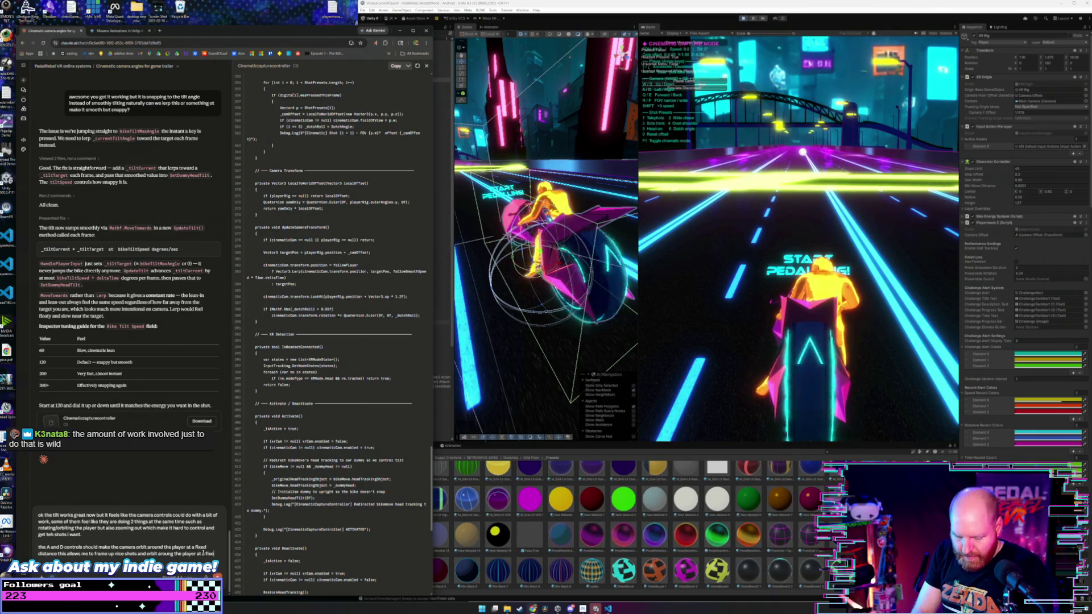
pyautogui.write('d speed. we sh')
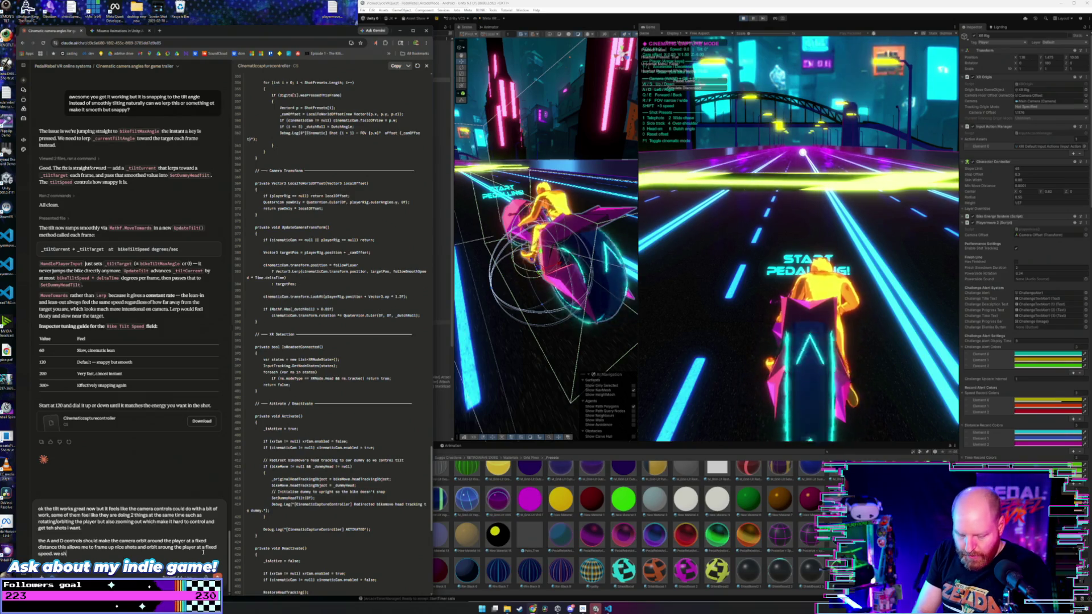
pyautogui.write('ould have')
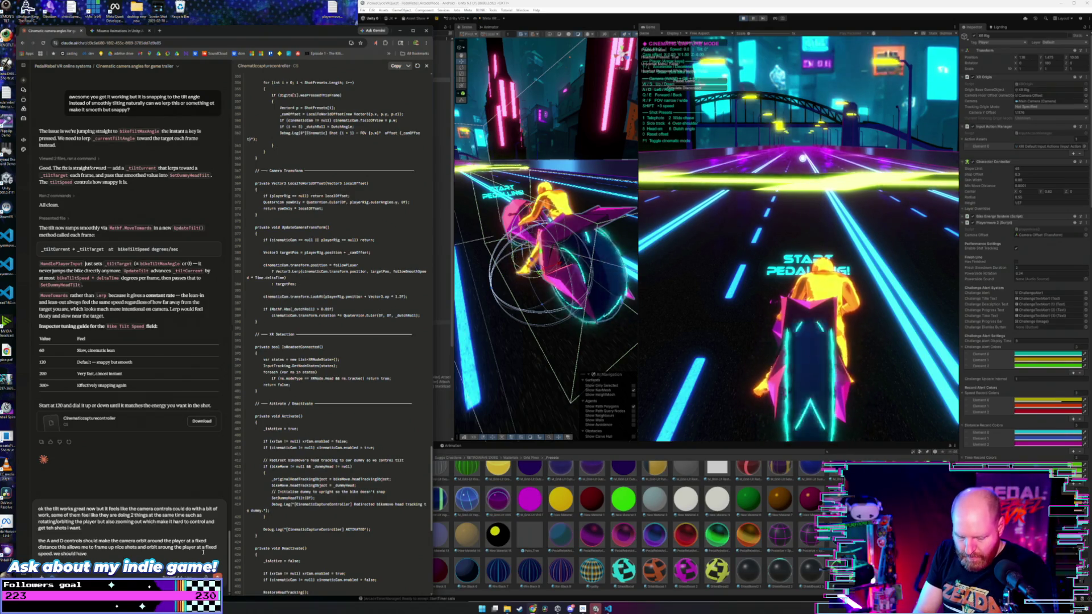
pyautogui.write(' detection in here')
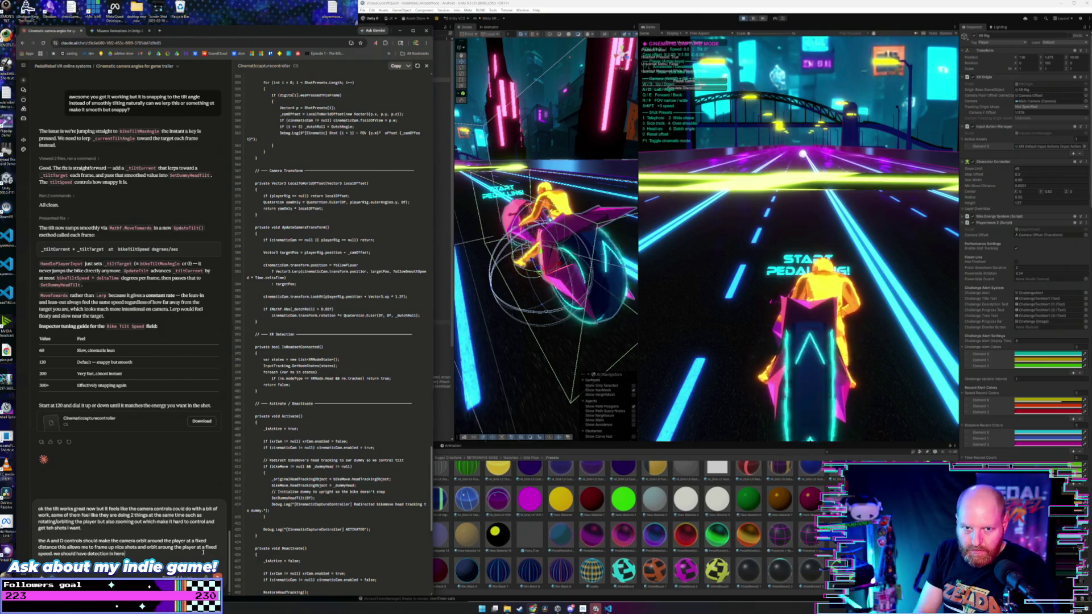
pyautogui.write(' so that the')
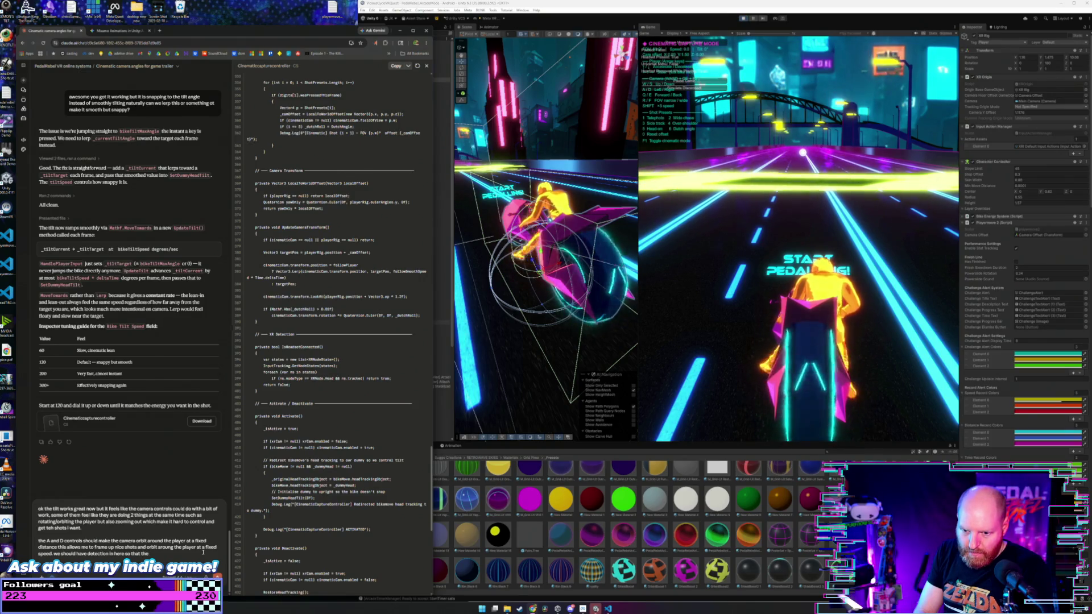
pyautogui.press('BackSpace')
pyautogui.press('BackSpace')
pyautogui.press('BackSpace')
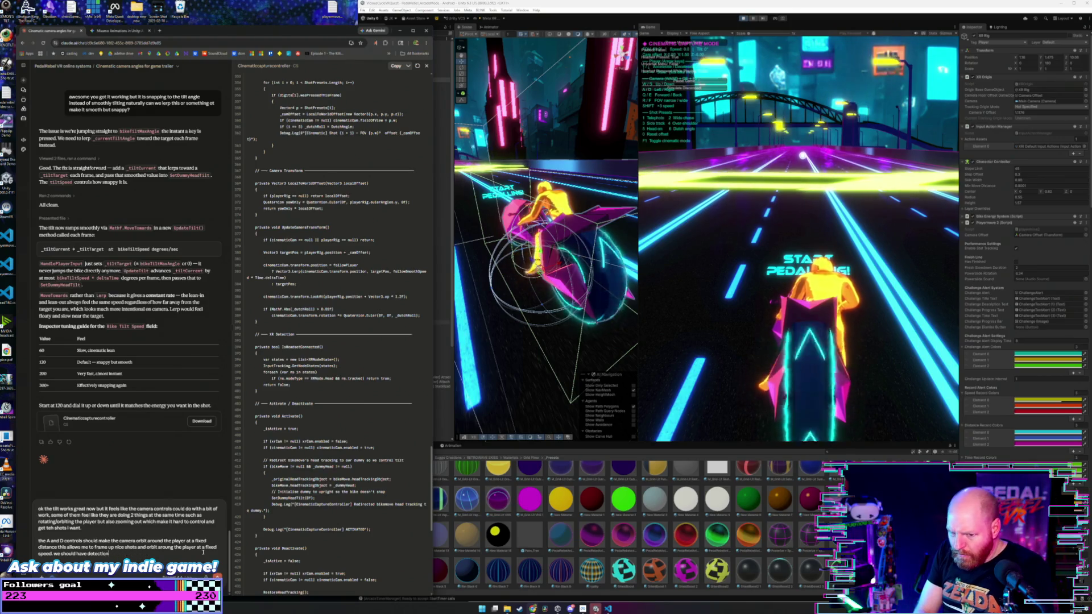
pyautogui.press('BackSpace')
pyautogui.press('BackSpace')
pyautogui.press('BackSpace')
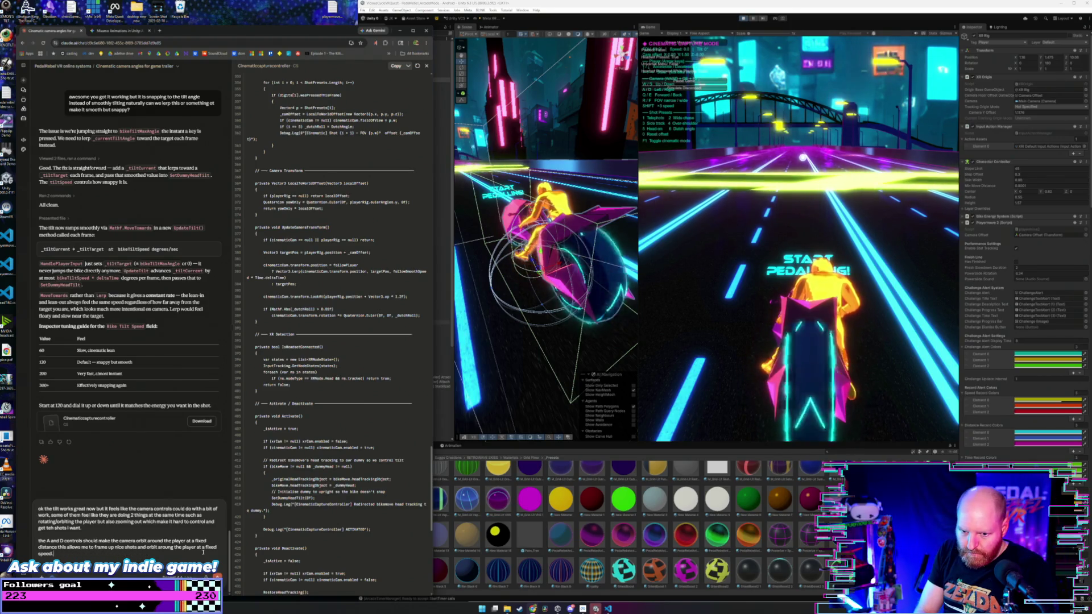
pyautogui.write('this')
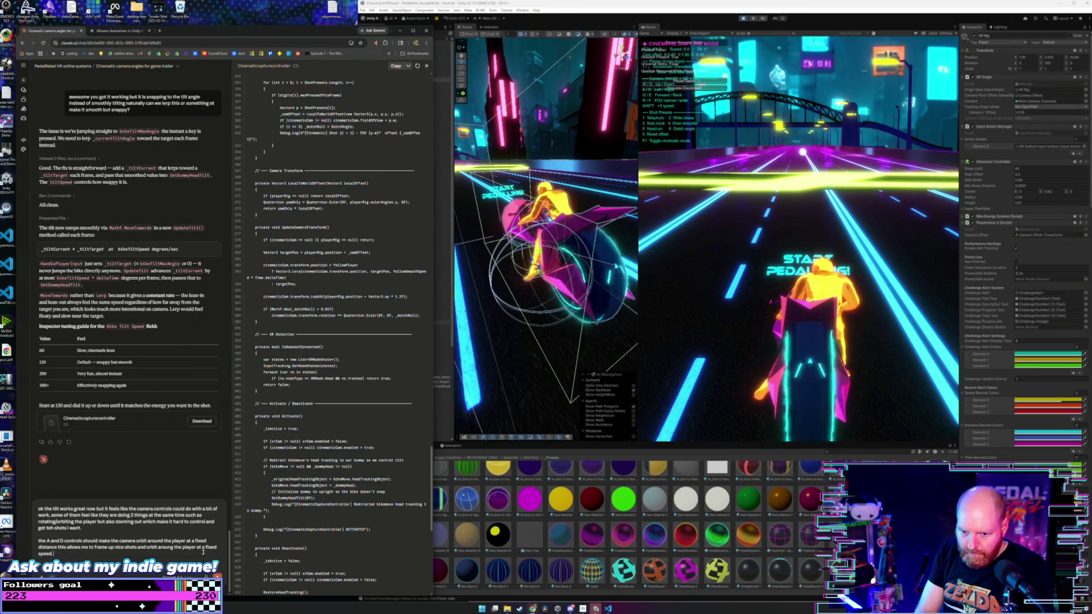
pyautogui.write('mple')
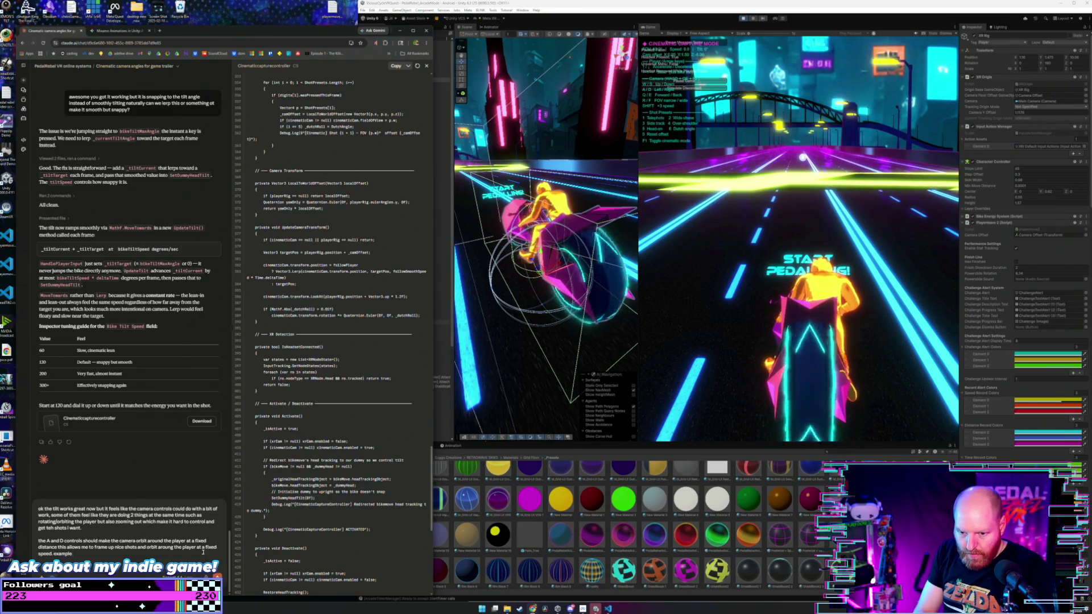
pyautogui.write(' holding th')
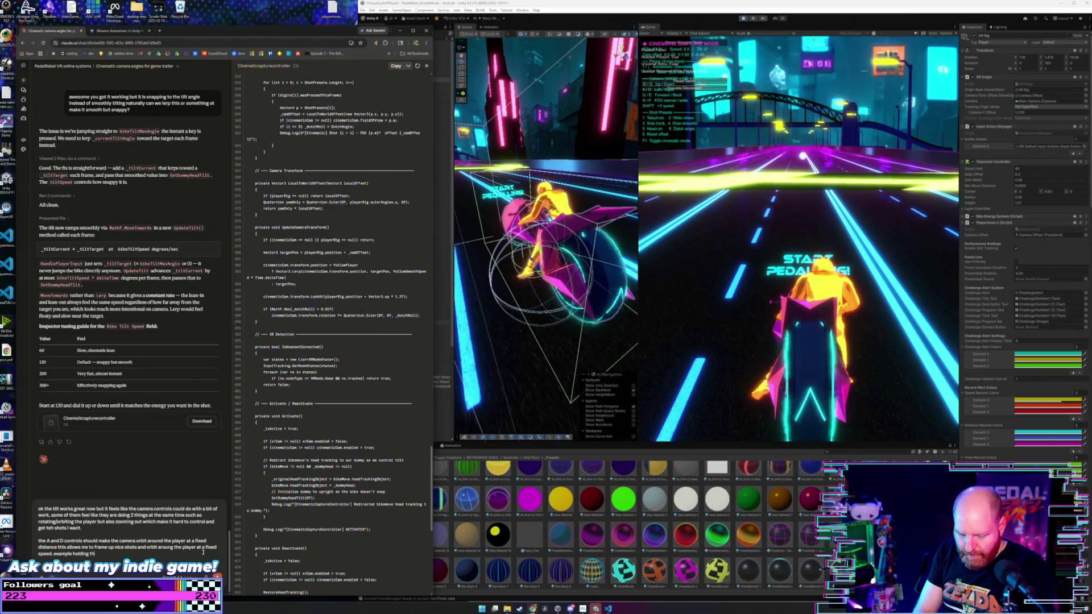
pyautogui.write('e D button should be abl')
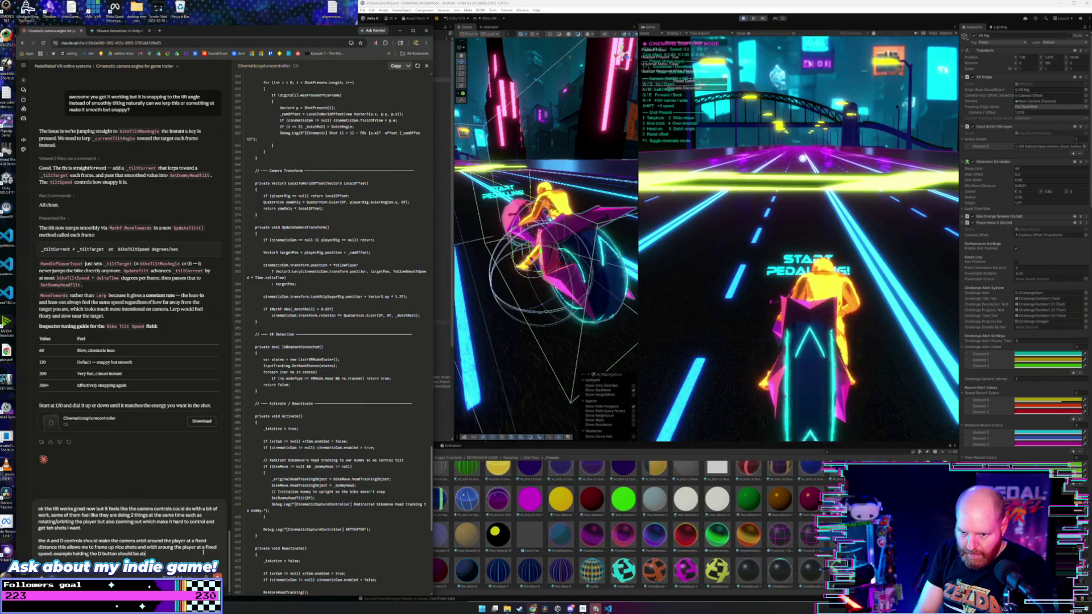
pyautogui.press('BackSpace')
pyautogui.press('BackSpace')
pyautogui.press('BackSpace')
pyautogui.write('shoul')
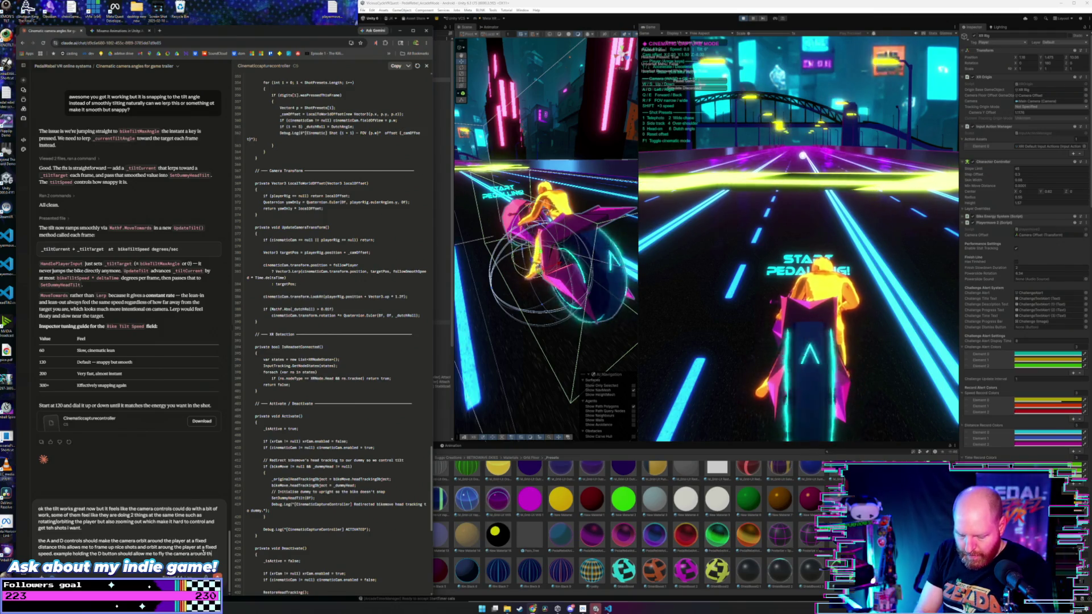
# - Add a full orbit around the player at fixed distance, plus buttons for tilt, FOV and distance from player
pyautogui.write('yer')
pyautogui.write(' in a full 360 degre')
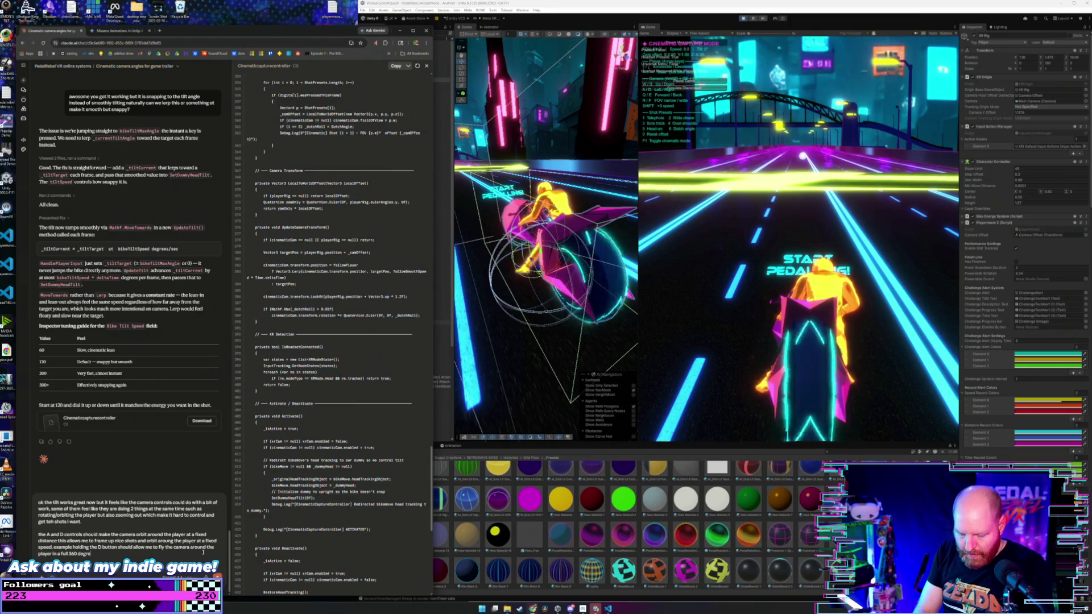
pyautogui.write('orbit')
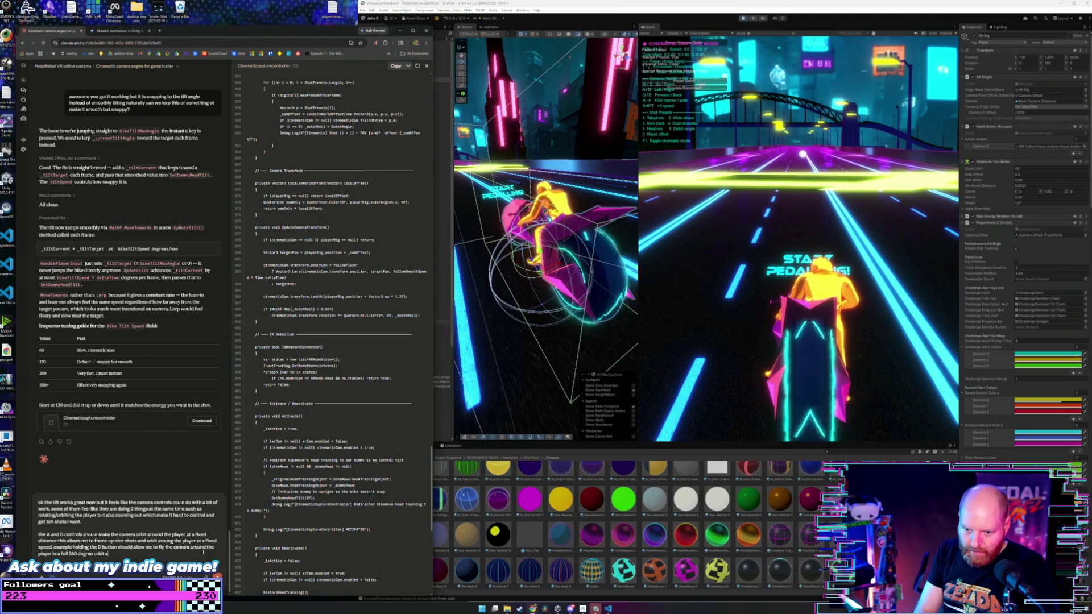
pyautogui.write('aintain')
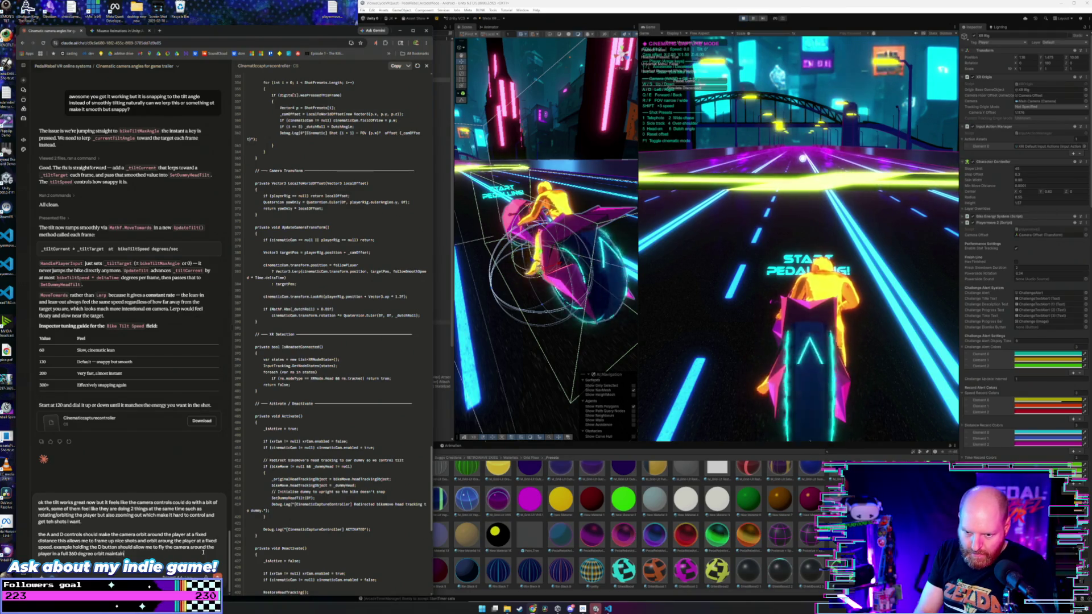
pyautogui.write('ing the same distance through the')
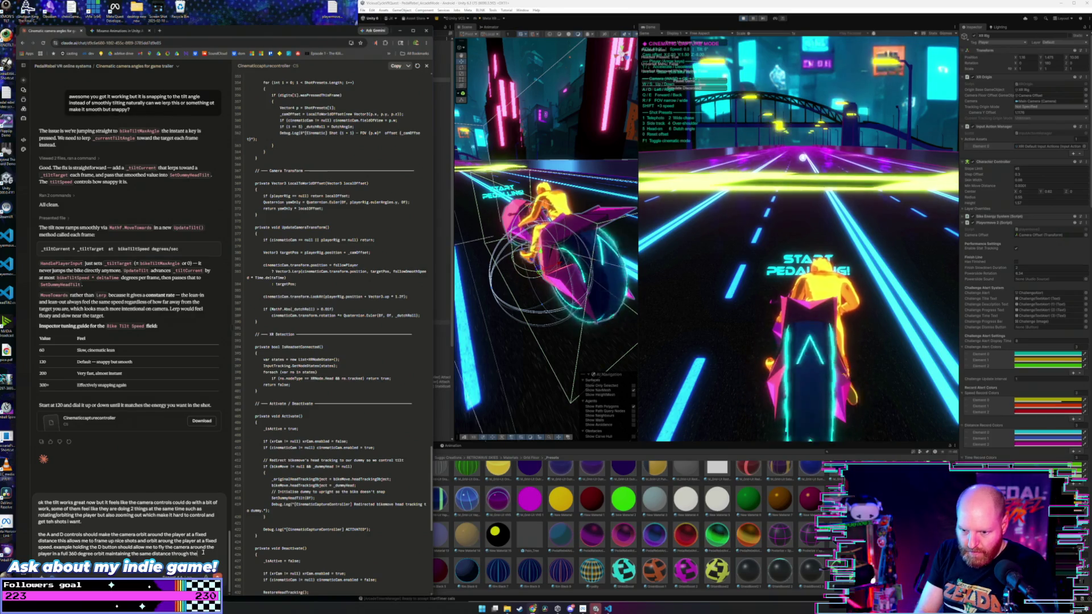
pyautogui.write('ve')
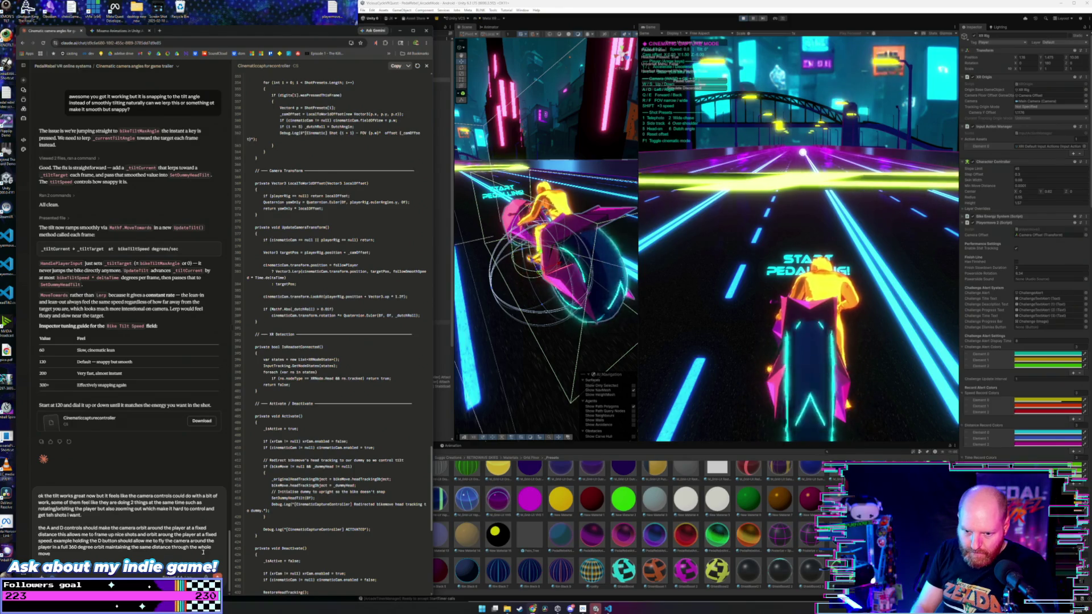
pyautogui.write(' and the other buttons')
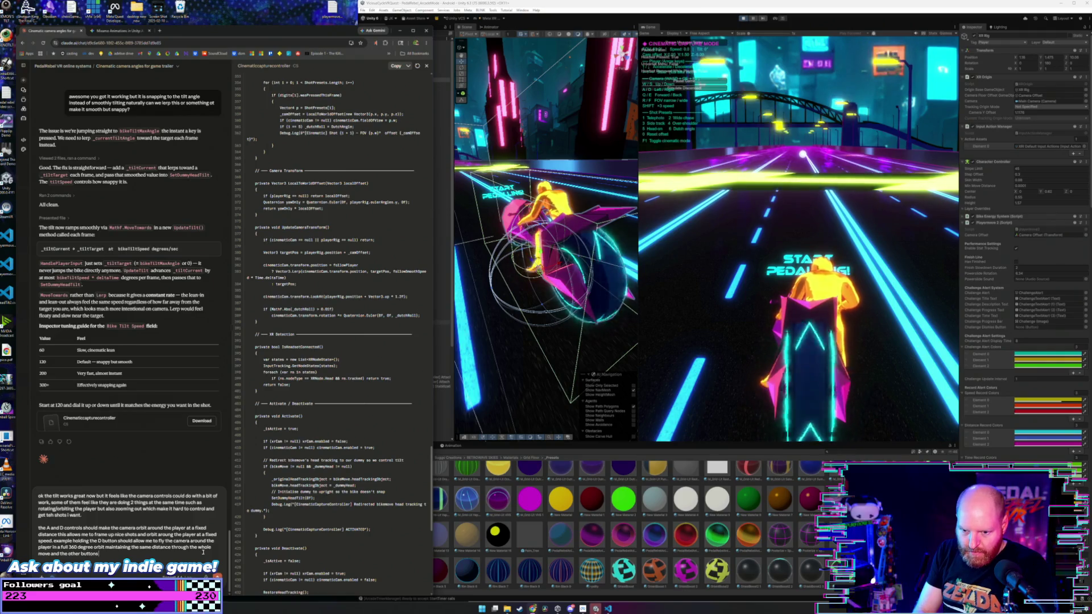
pyautogui.write(' should allow ')
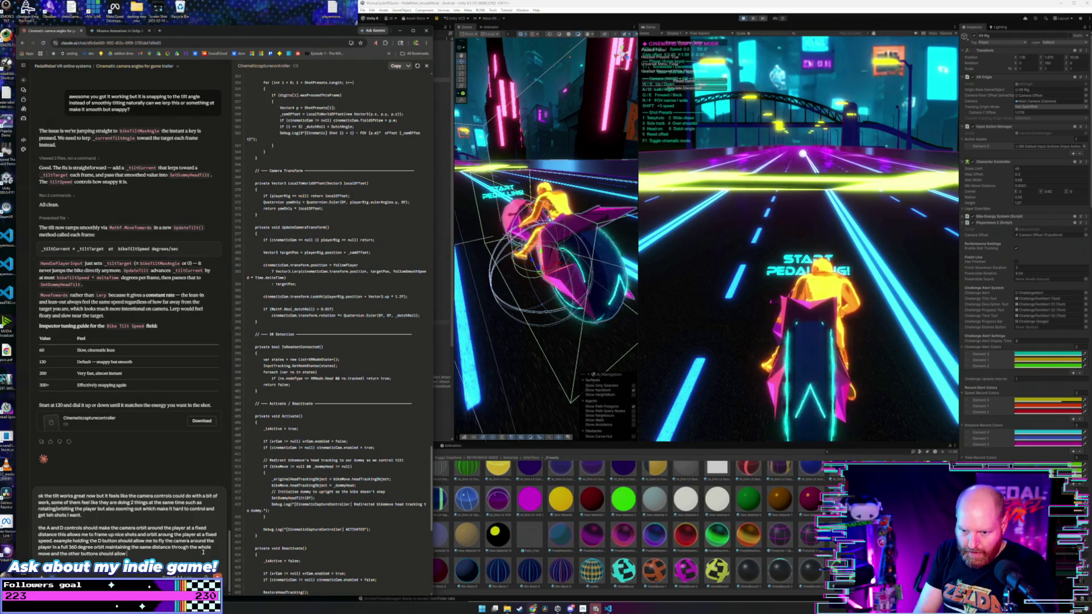
pyautogui.write('me to tilt down/up')
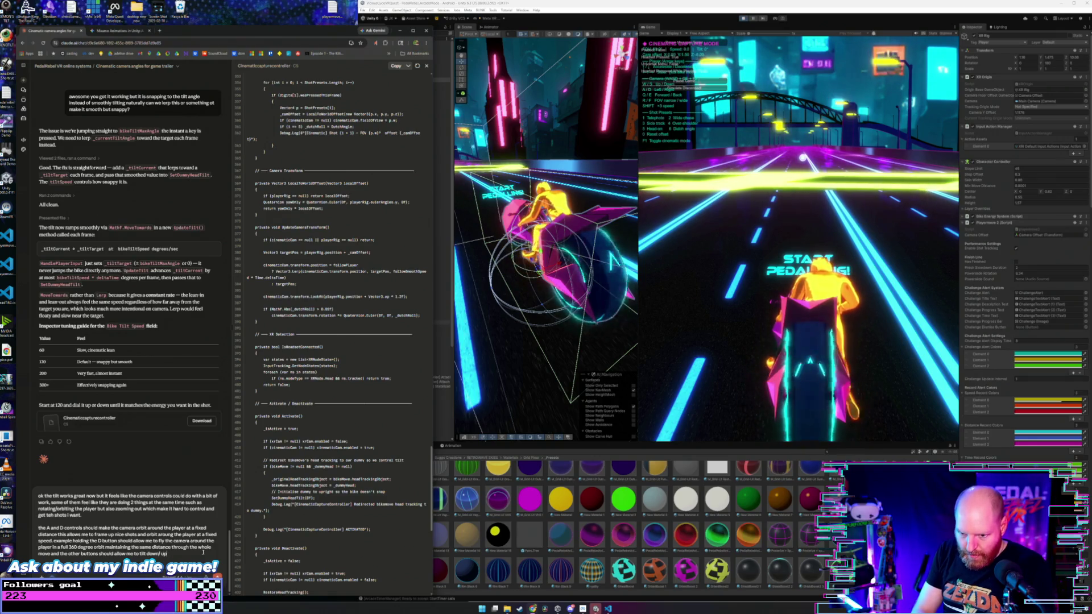
pyautogui.write(', fov up/down,')
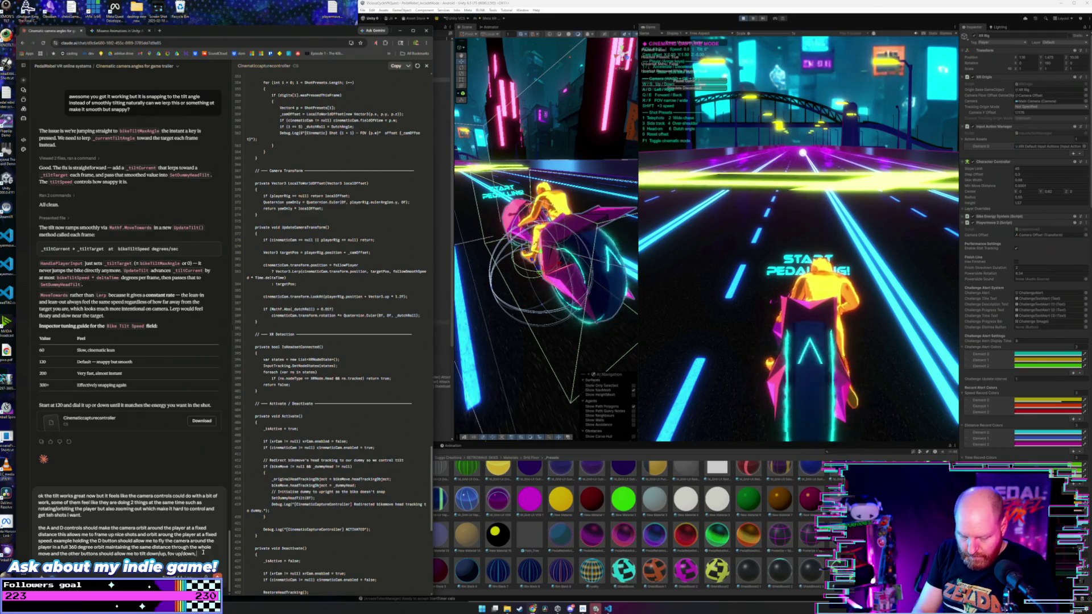
pyautogui.write('nd decrease camera dista')
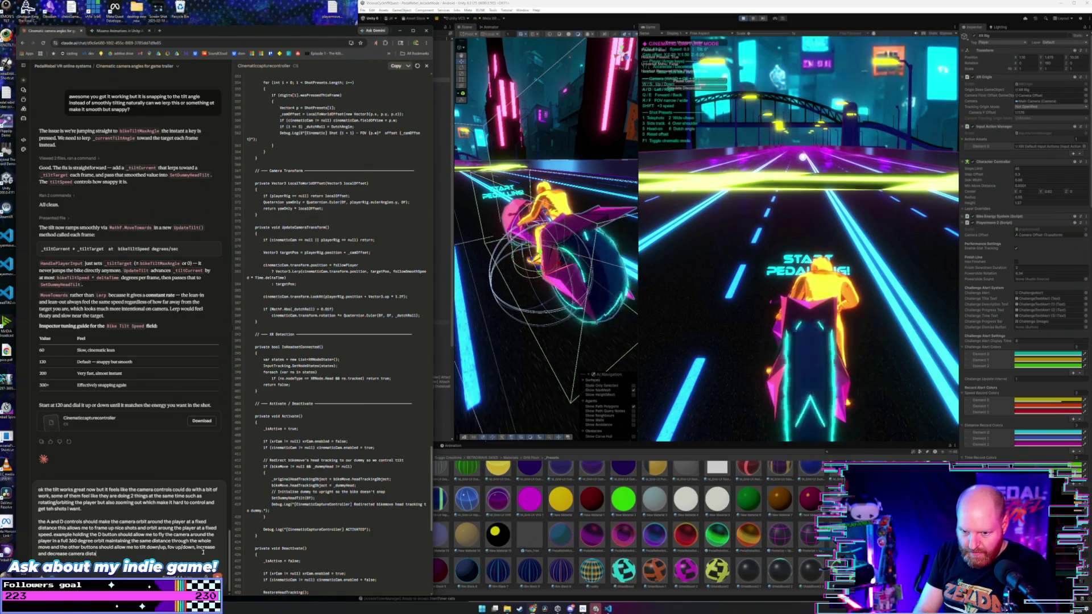
pyautogui.write('nce from player complete')
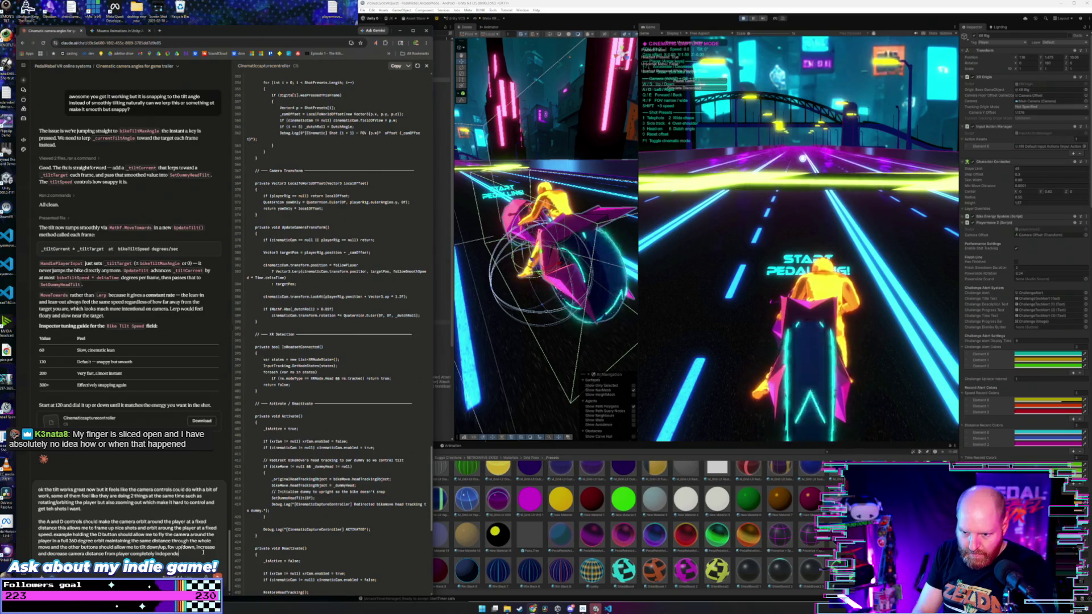
# - Add a new prompt line asking for Q/E buttons to control orbit distance, then bring Unity forward
pyautogui.write('ly')
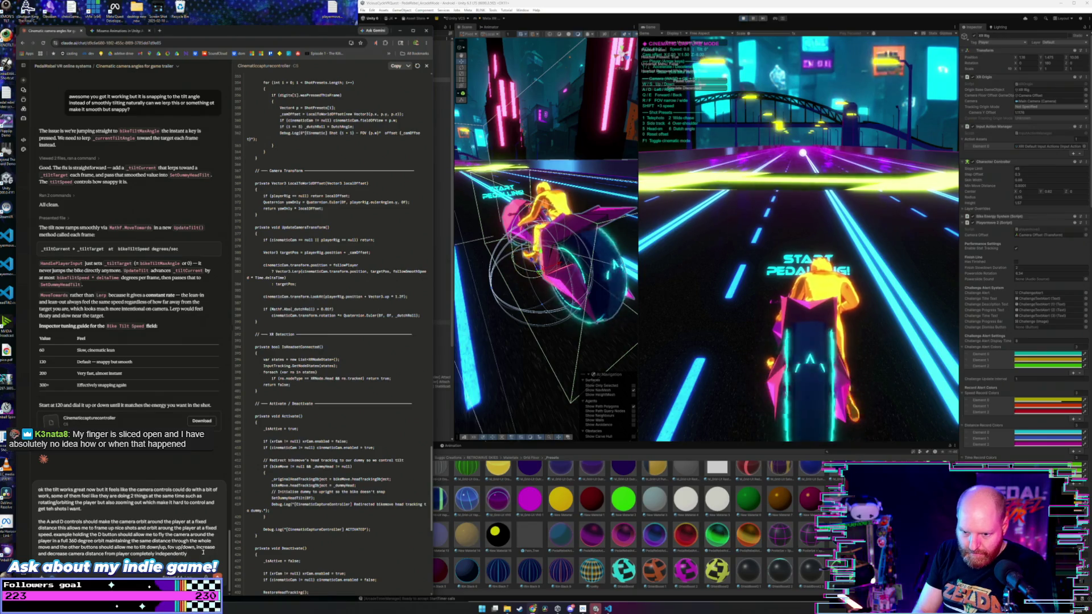
pyautogui.hotkey('shift', 'Return')
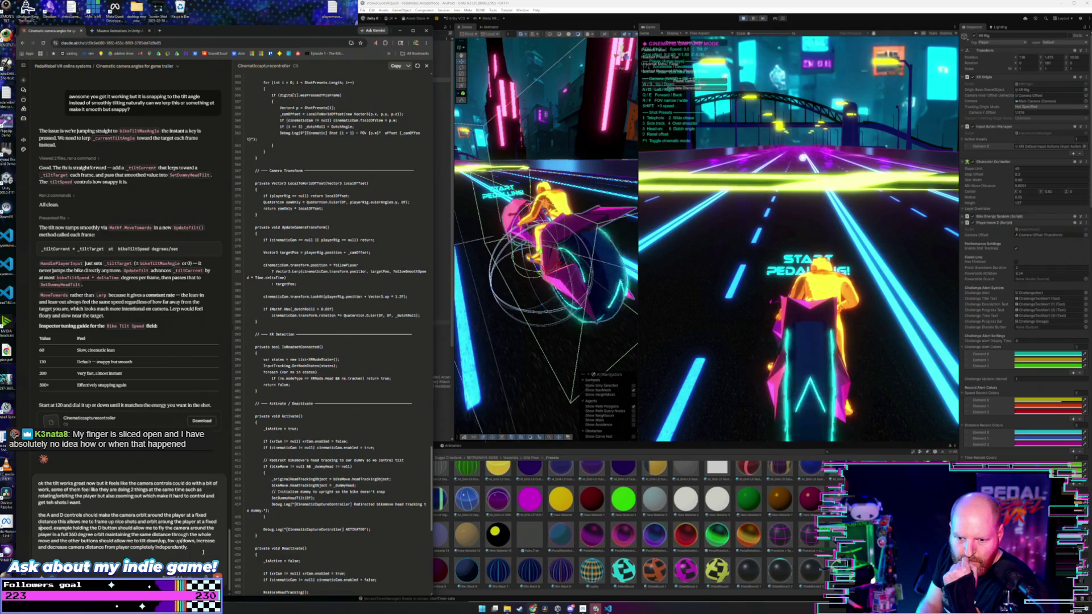
pyautogui.hotkey('shift', 'Return')
pyautogui.hotkey('shift', 'Return')
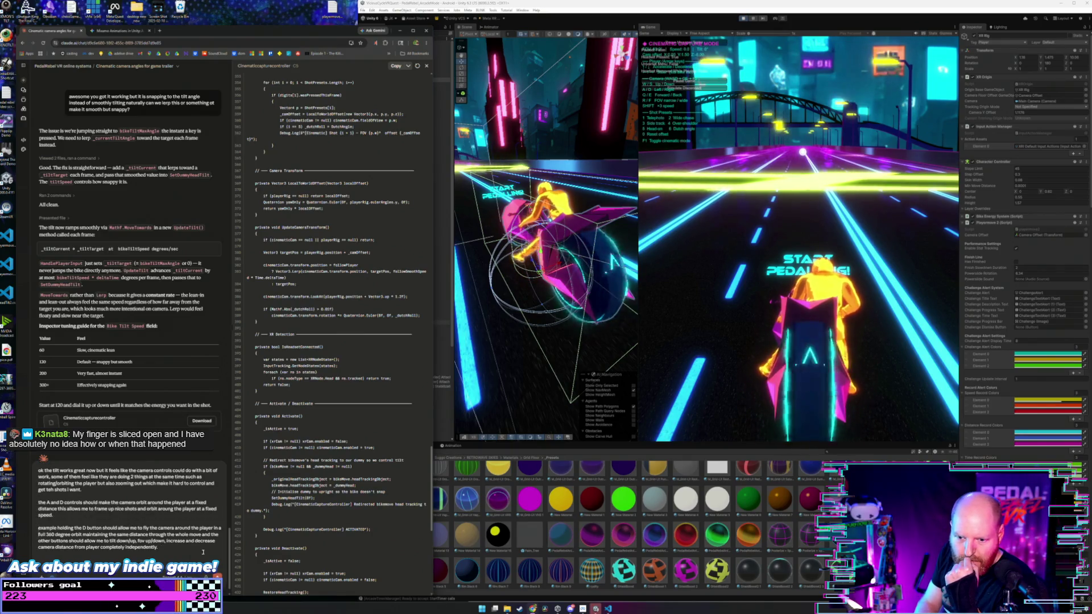
pyautogui.hotkey('shift', 'Return')
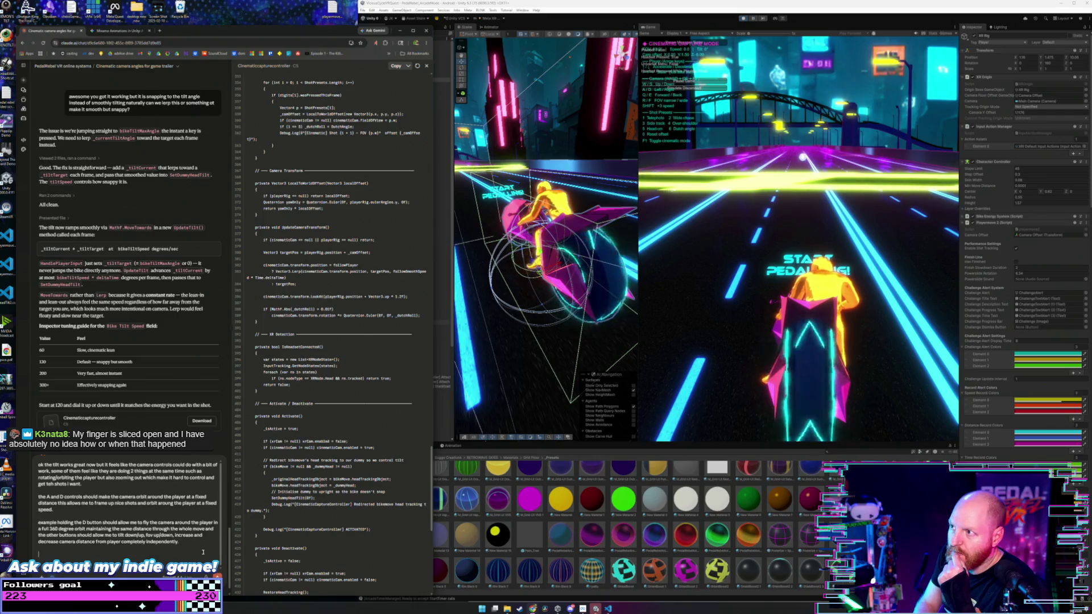
pyautogui.press('BackSpace')
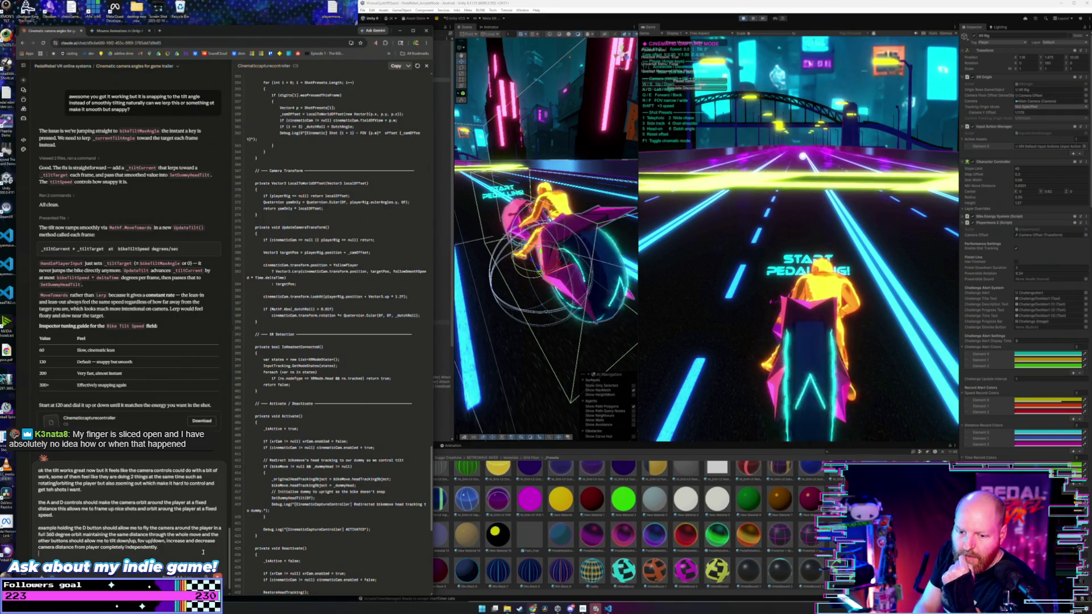
pyautogui.hotkey('shift', 'Return')
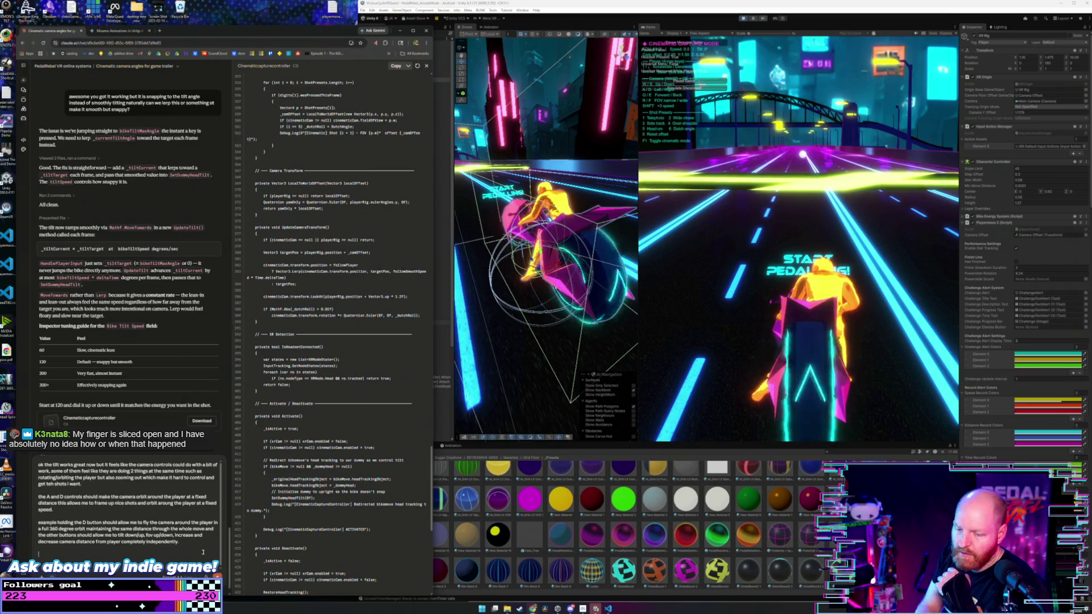
pyautogui.write('Q/')
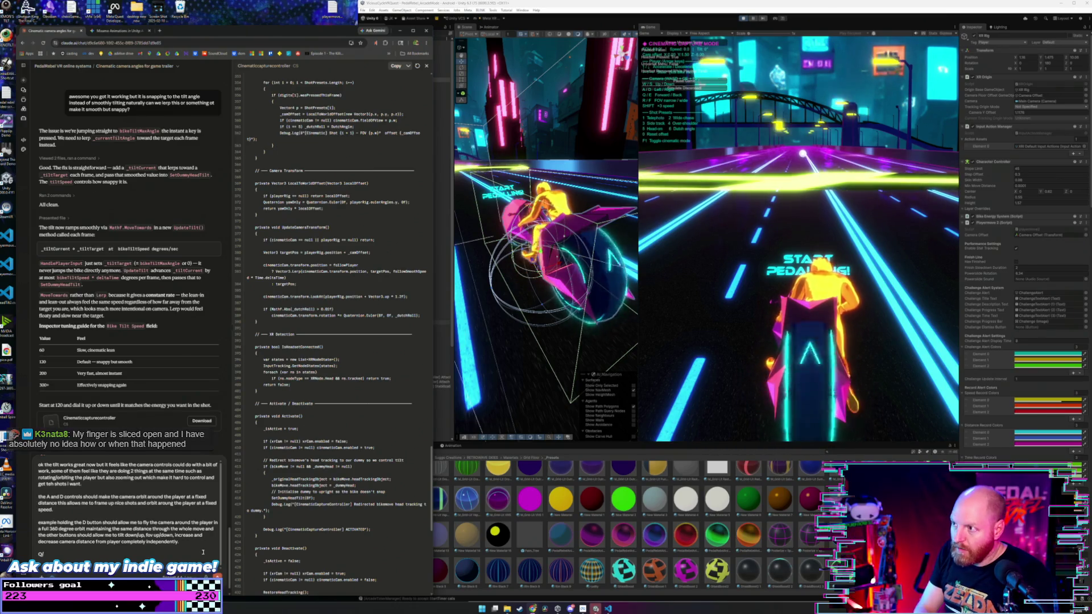
pyautogui.write('Euttons sh')
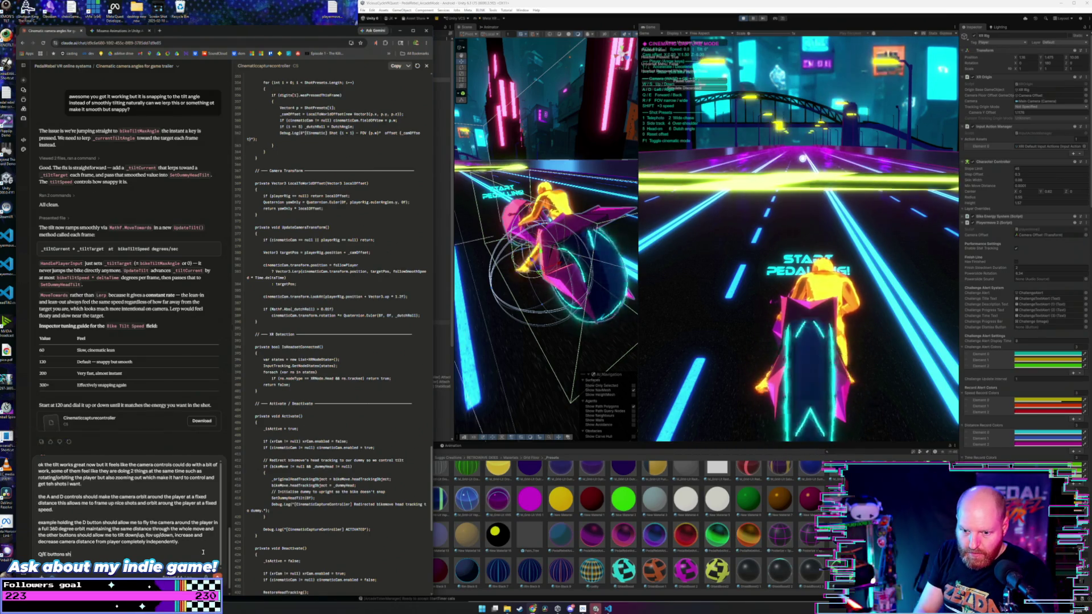
pyautogui.write('ould control')
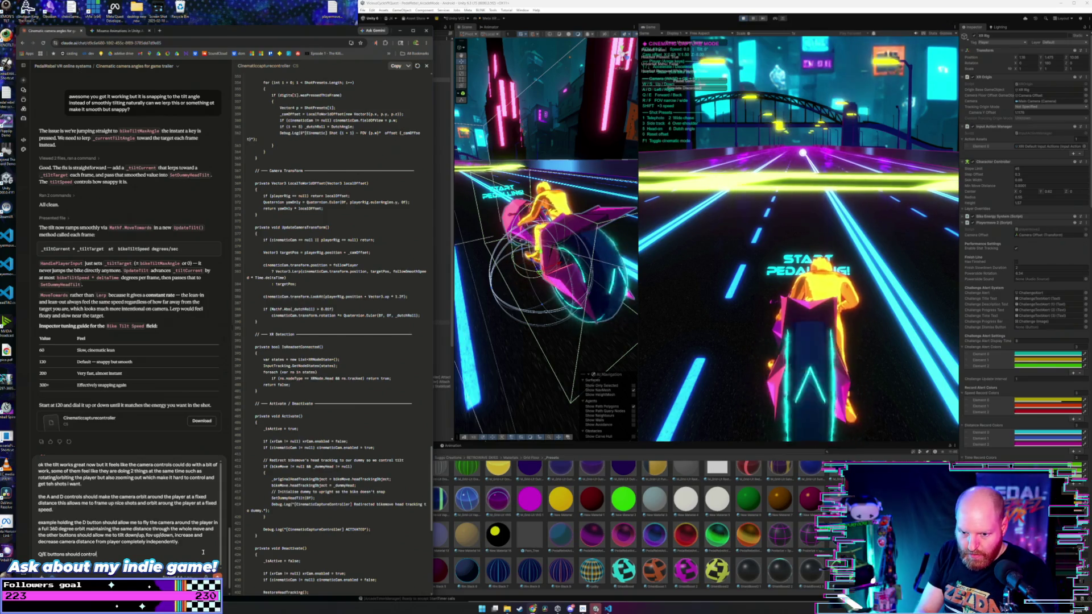
pyautogui.write(' this orbit dia')
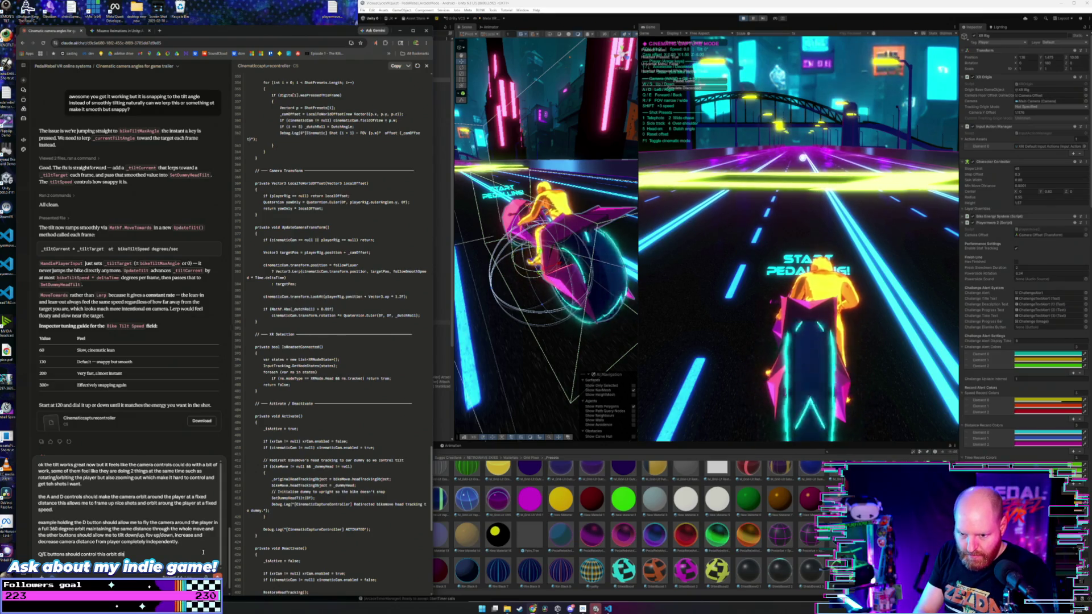
pyautogui.write('tance')
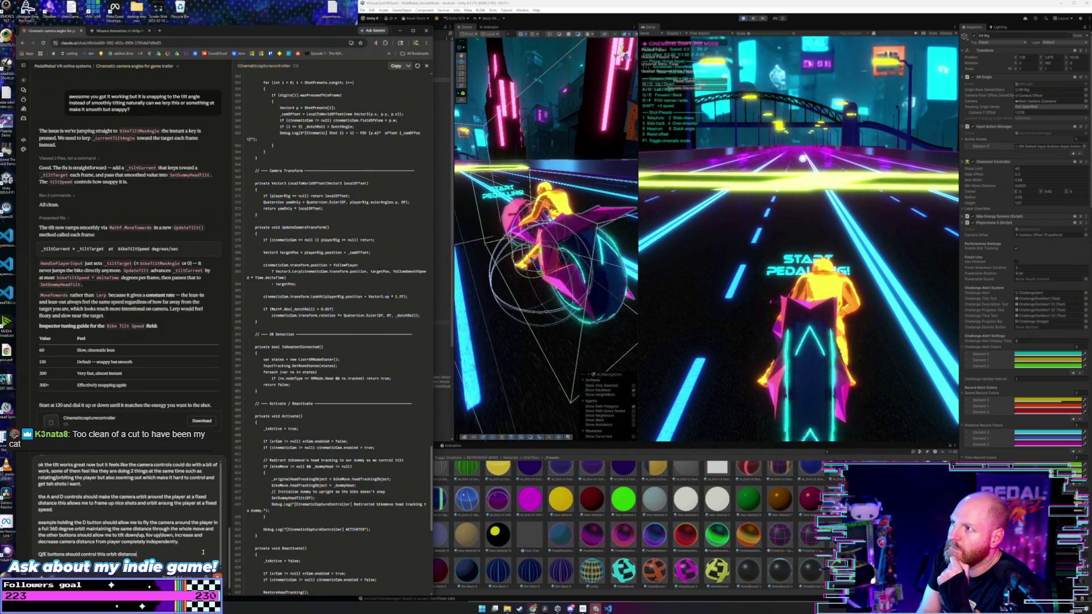
pyautogui.click(704, 293)
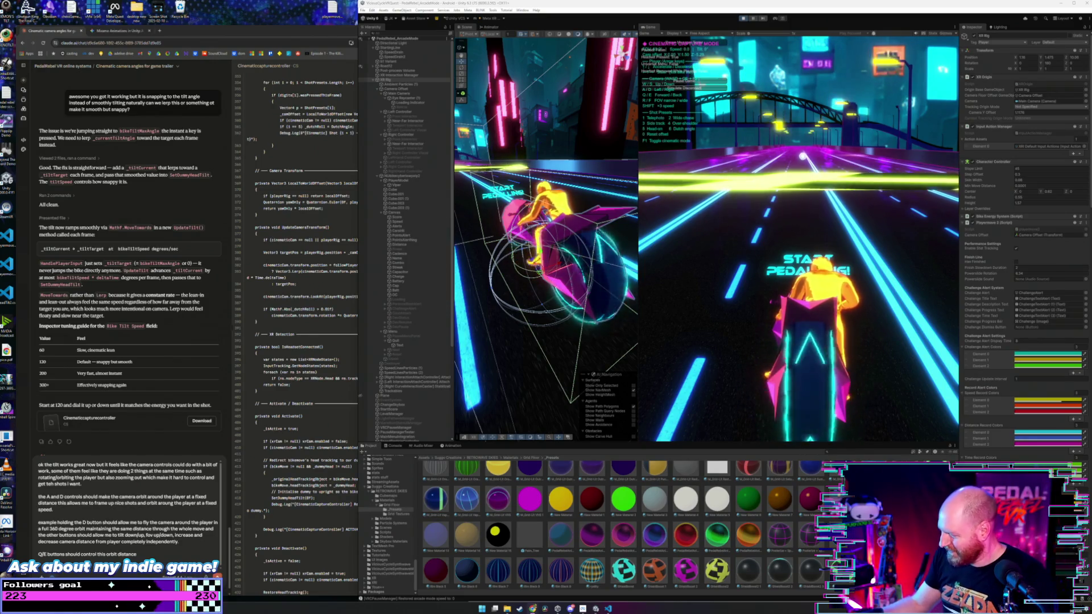
# - Reword the Q/E line to control the player-to-camera distance, which should be maintained
pyautogui.click(156, 558)
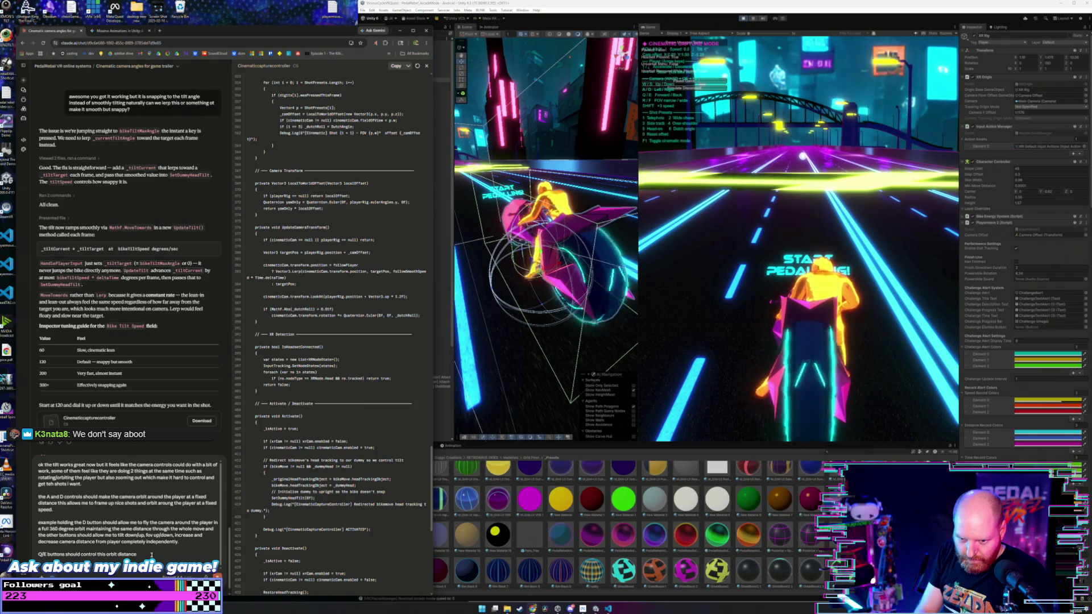
pyautogui.press('BackSpace')
pyautogui.press('BackSpace')
pyautogui.press('BackSpace')
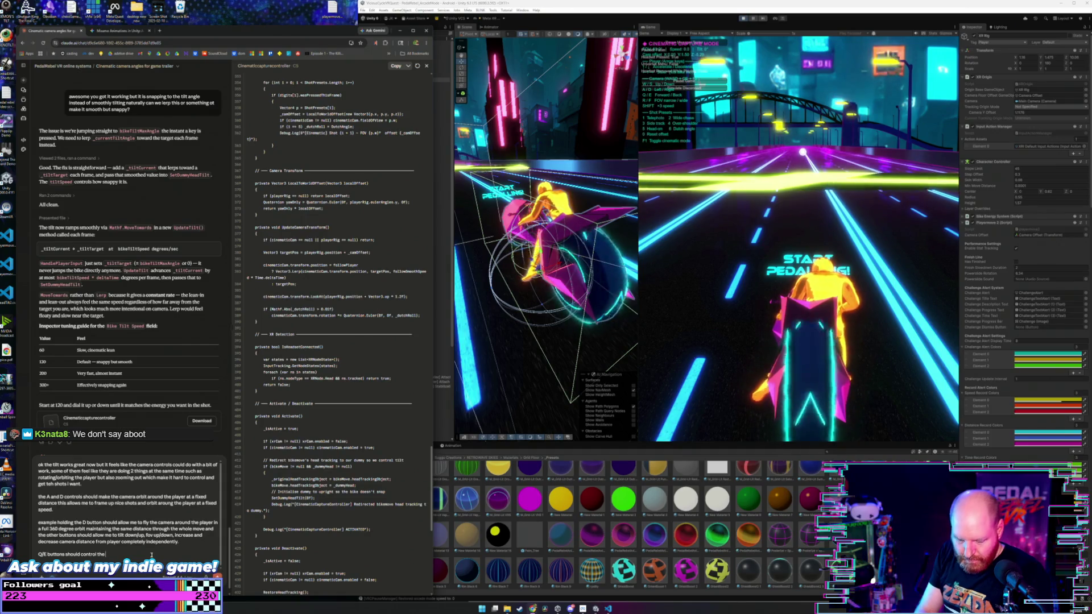
pyautogui.write(' distance between the pla')
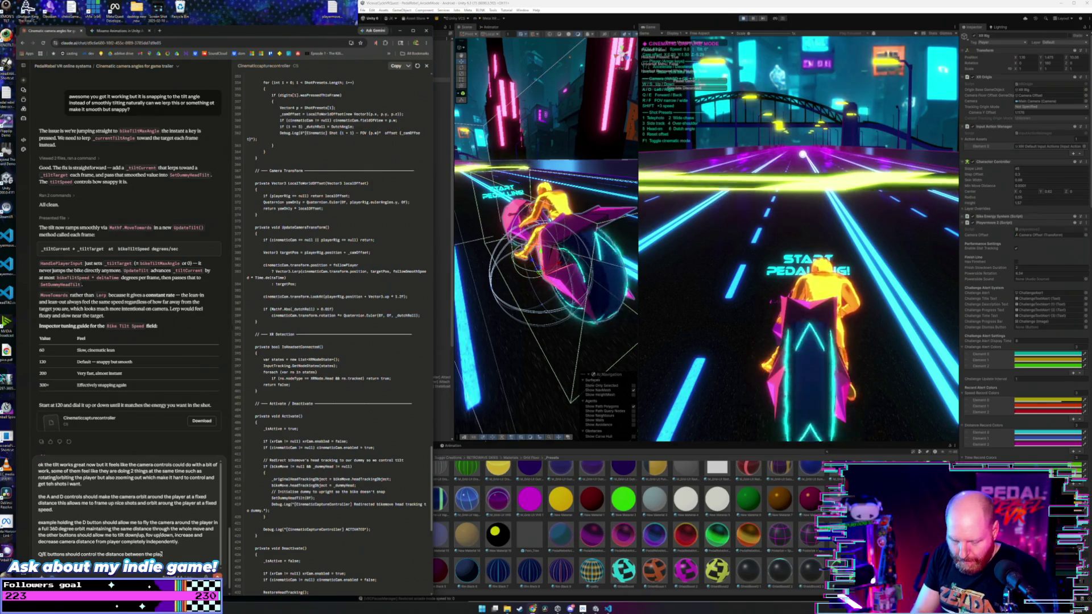
pyautogui.write('yer and the camera a')
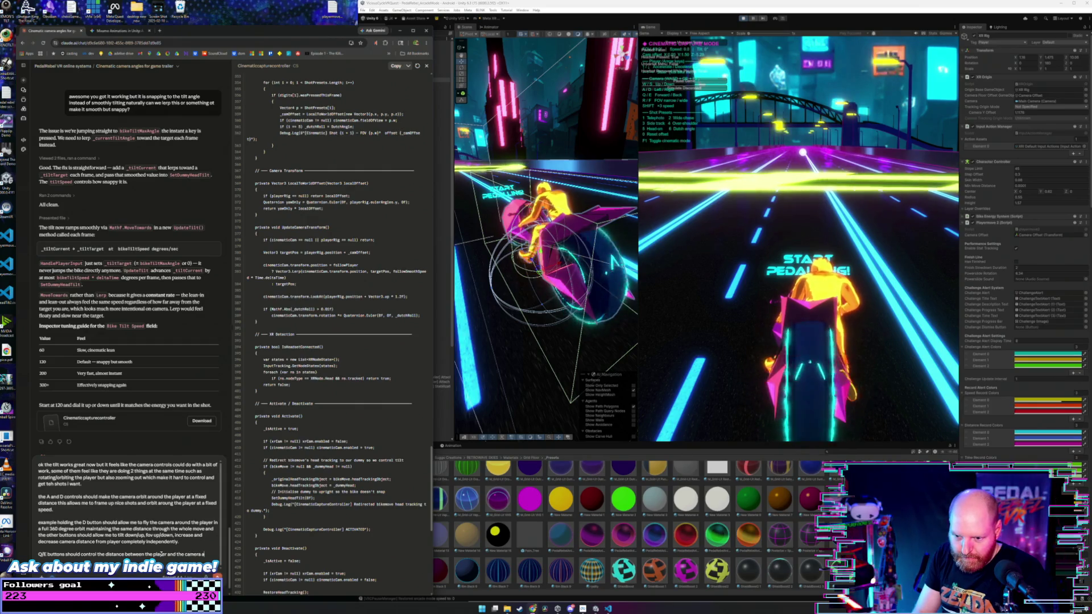
pyautogui.write('nd this')
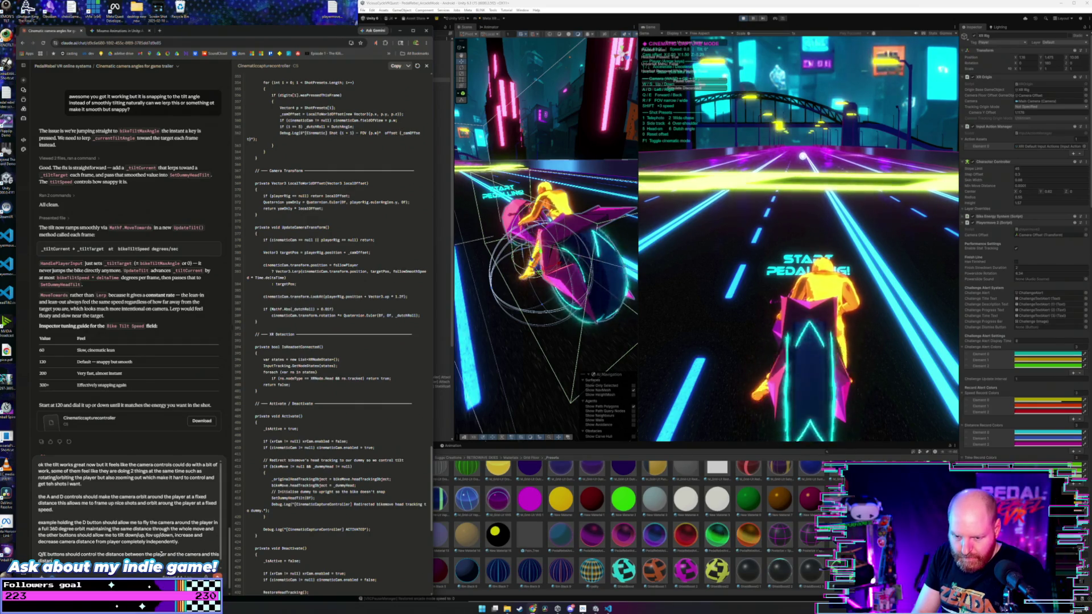
pyautogui.write('uld be maintained')
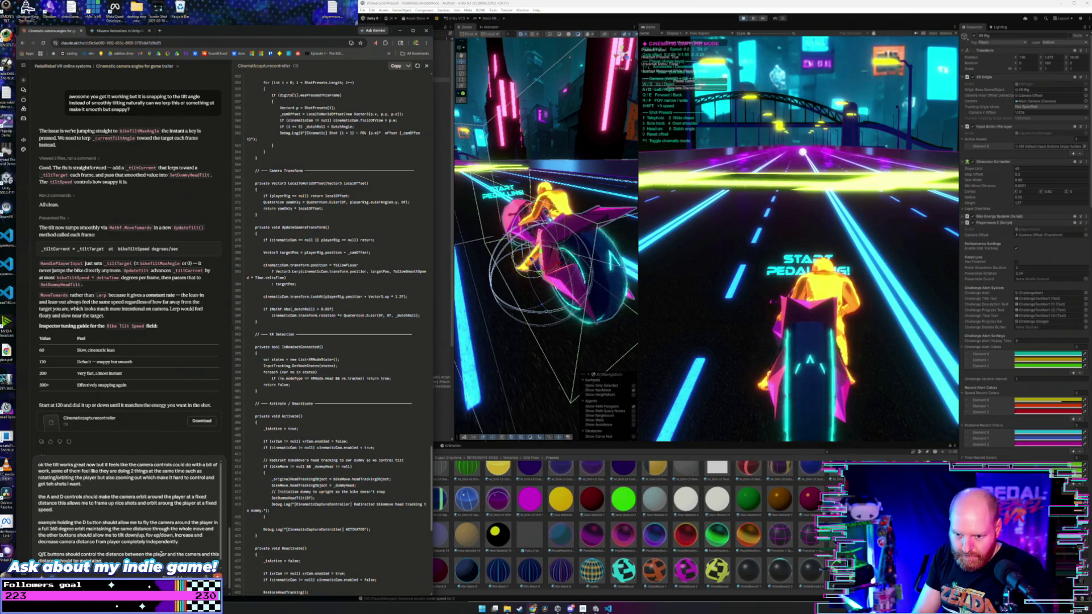
pyautogui.write(' no mat')
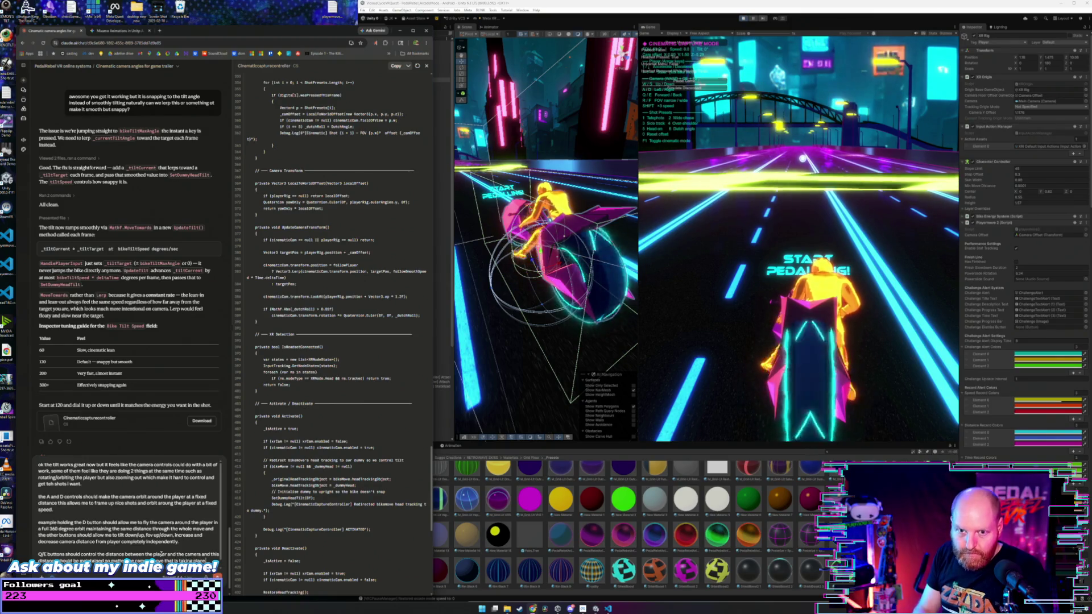
# - Begin a new line after the Q/E distance sentence in the Claude prompt
pyautogui.hotkey('shift', 'Return')
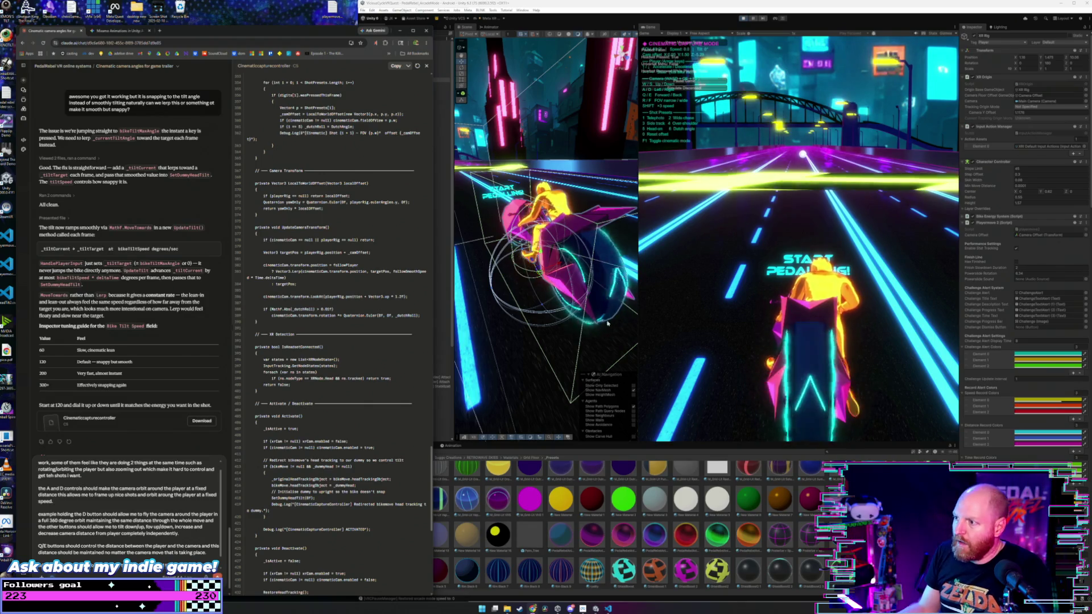
# - Swing the cinematic camera from the bike's wheel to a side-rear view with A and D, then resume the game
pyautogui.click(800, 231)
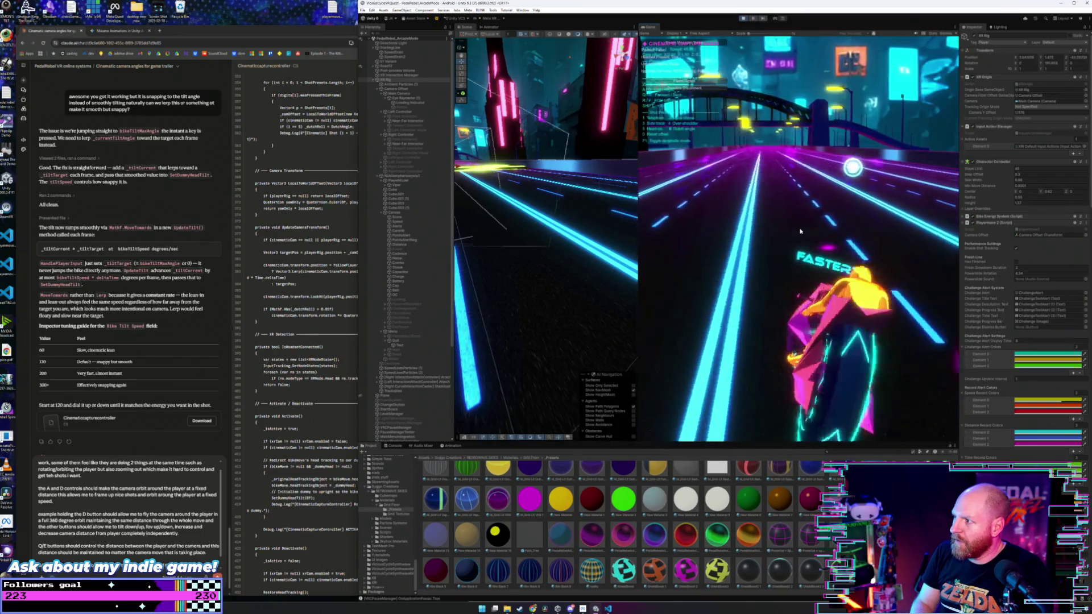
pyautogui.press('a')
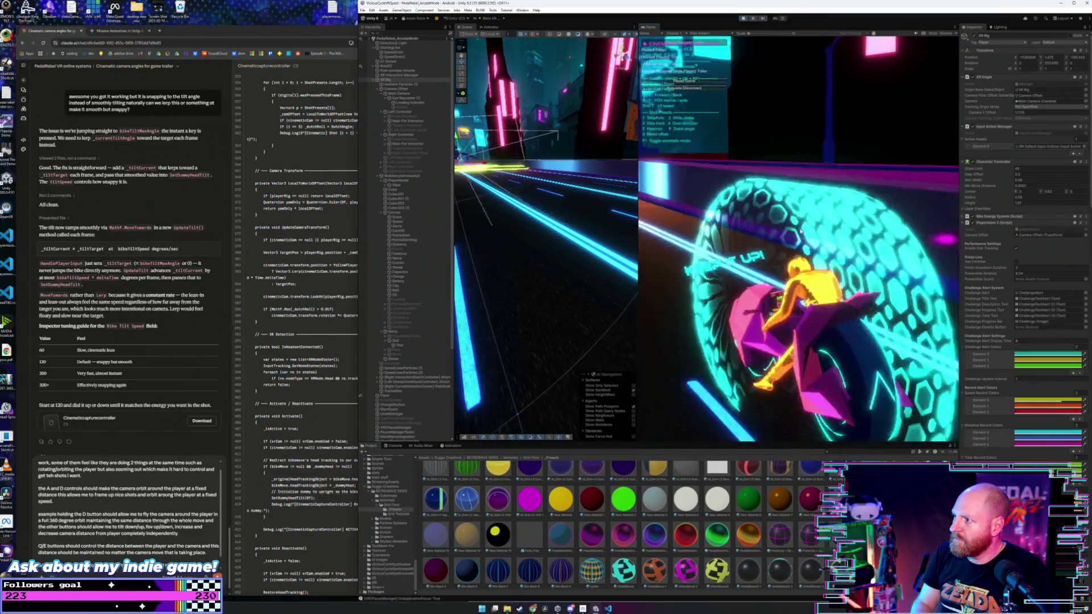
pyautogui.press('d')
pyautogui.press('d')
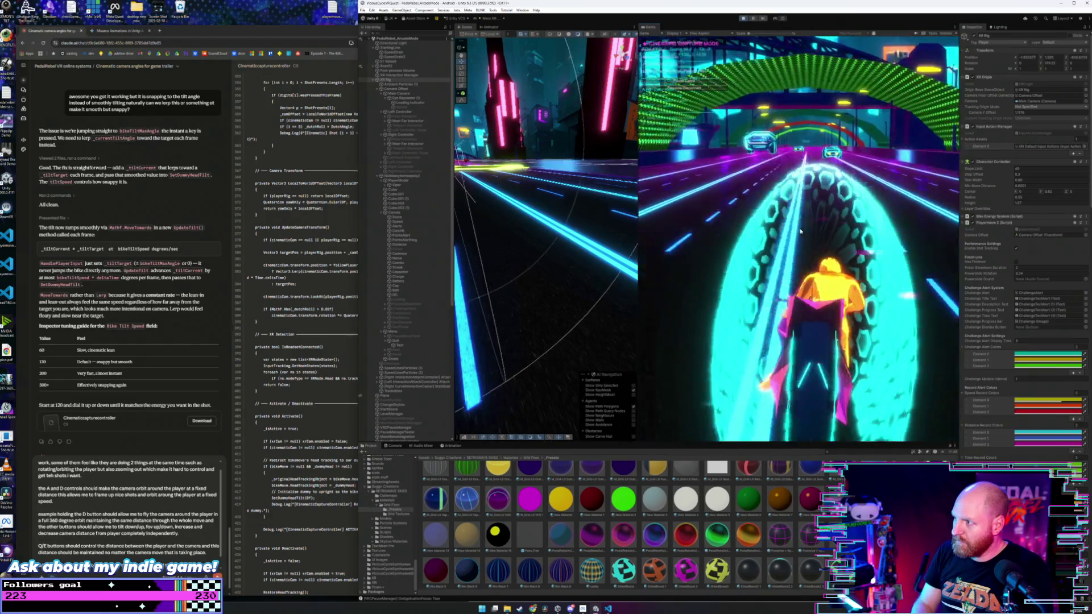
pyautogui.press('d')
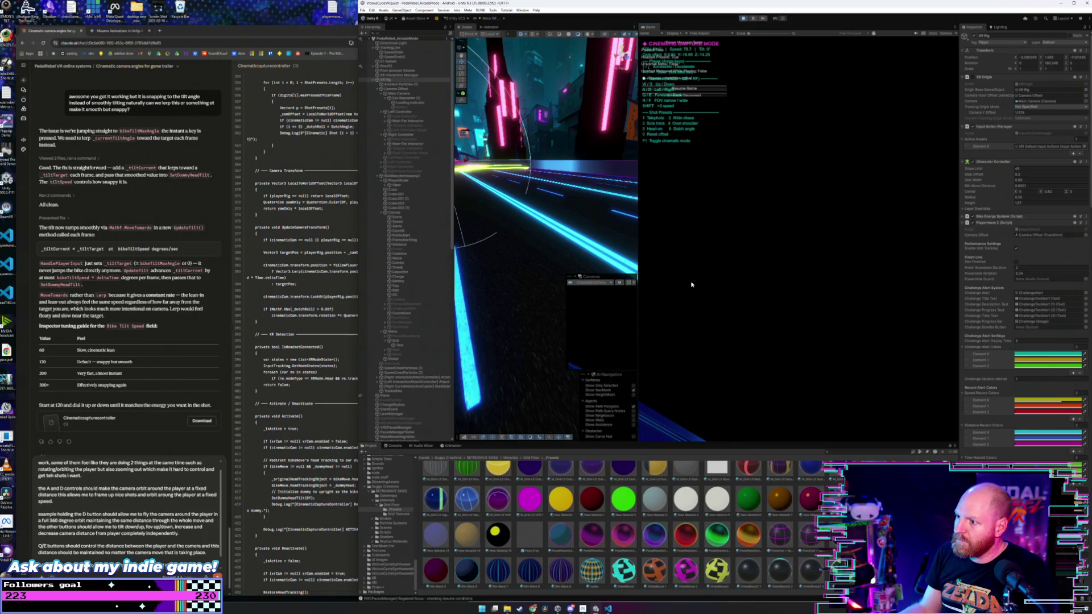
pyautogui.click(722, 89)
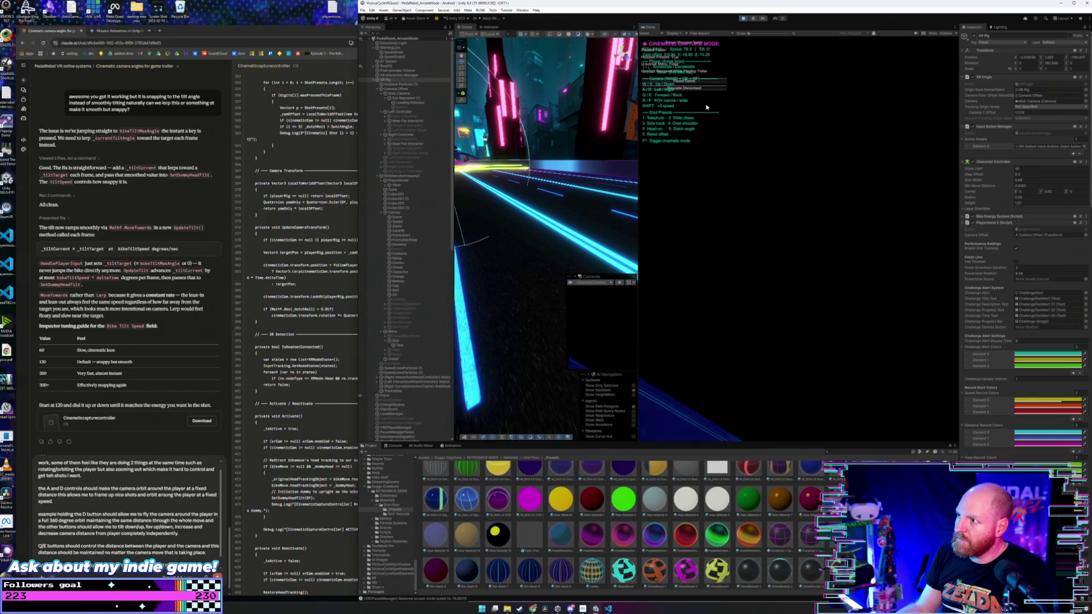
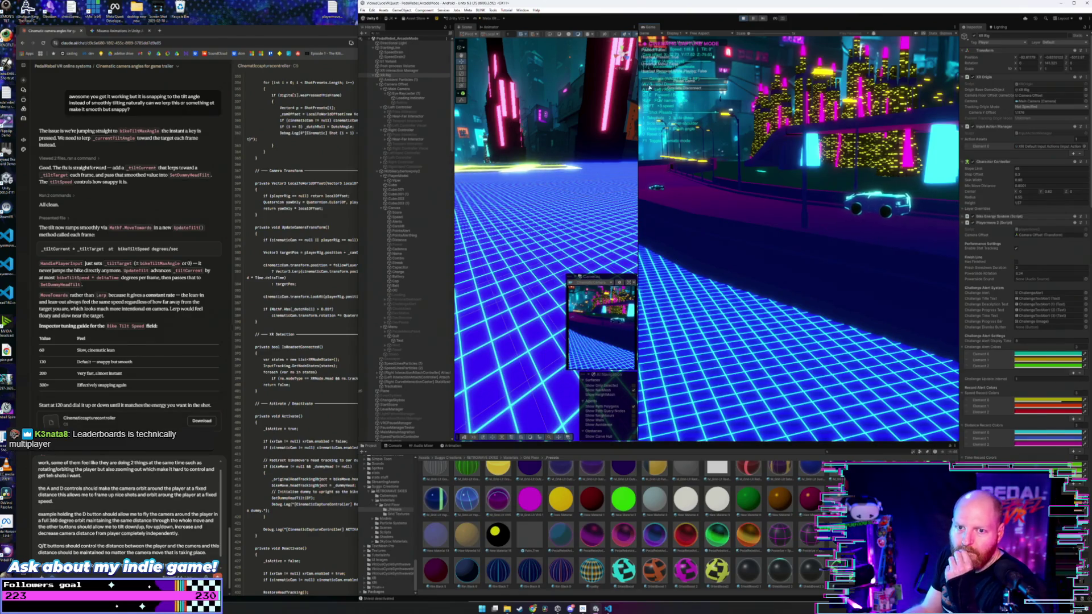
# - Restart play mode to show the rider, and dock Unity on a widened right half of the screen
pyautogui.click(743, 18)
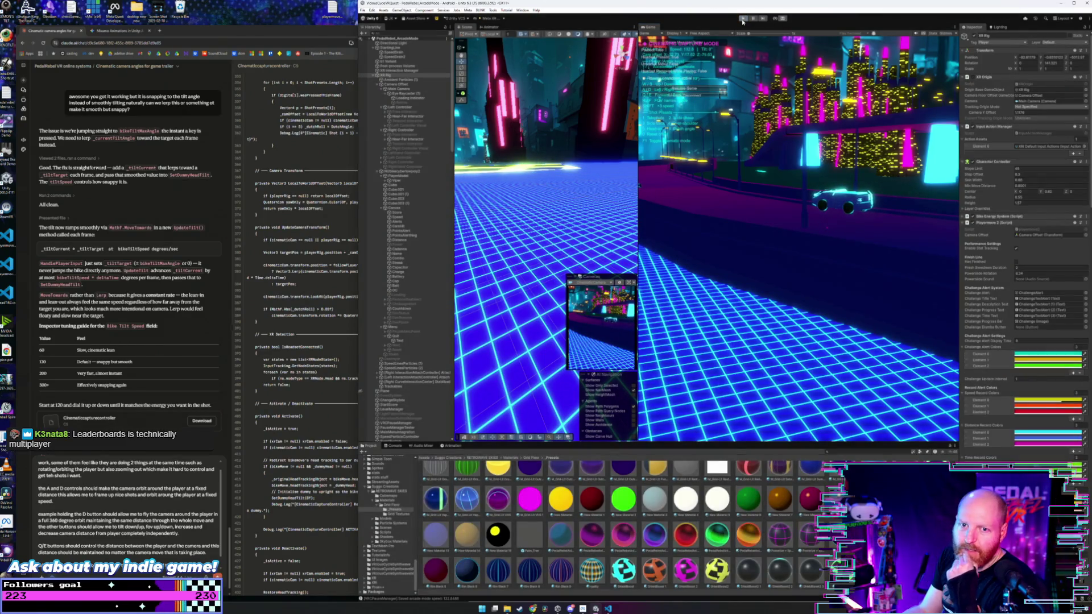
pyautogui.click(743, 19)
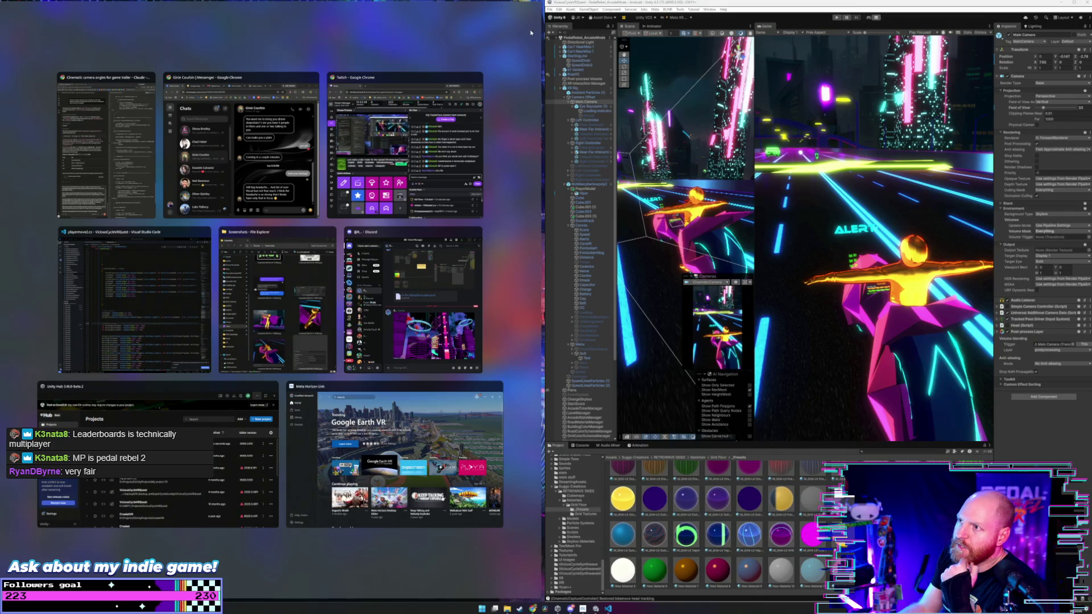
pyautogui.click(548, 51)
pyautogui.moveTo(546, 51); pyautogui.dragTo(506, 52)
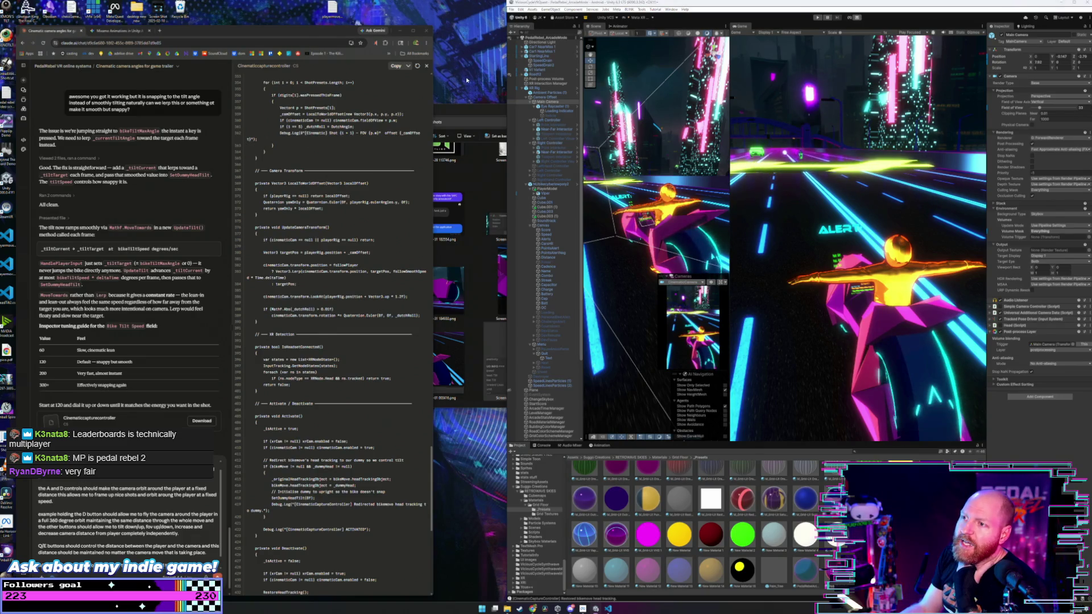
pyautogui.click(479, 112)
pyautogui.click(547, 108)
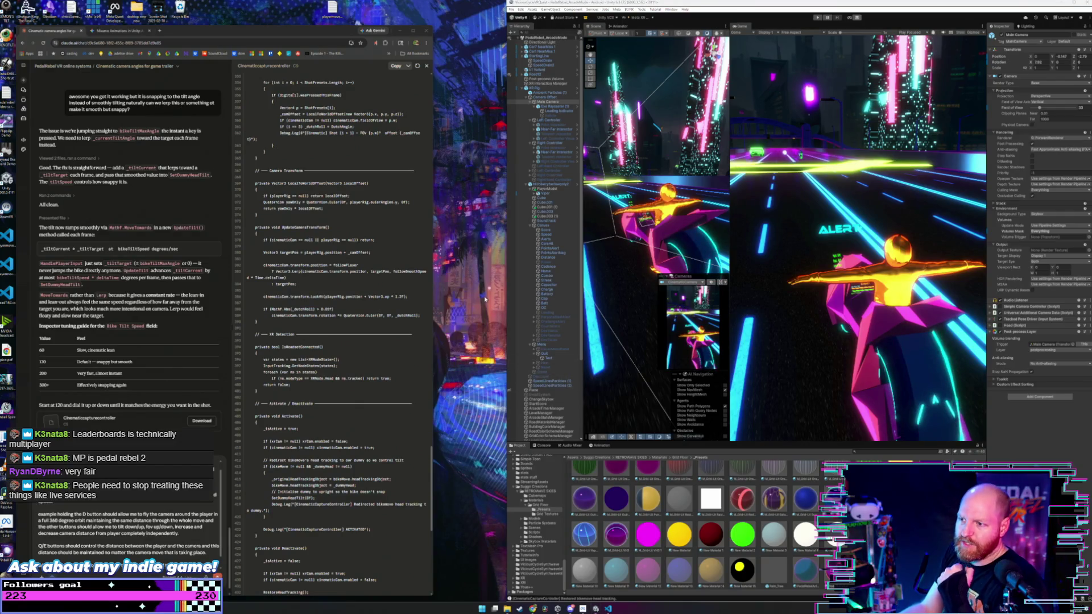
pyautogui.hotkey('alt', 'Tab')
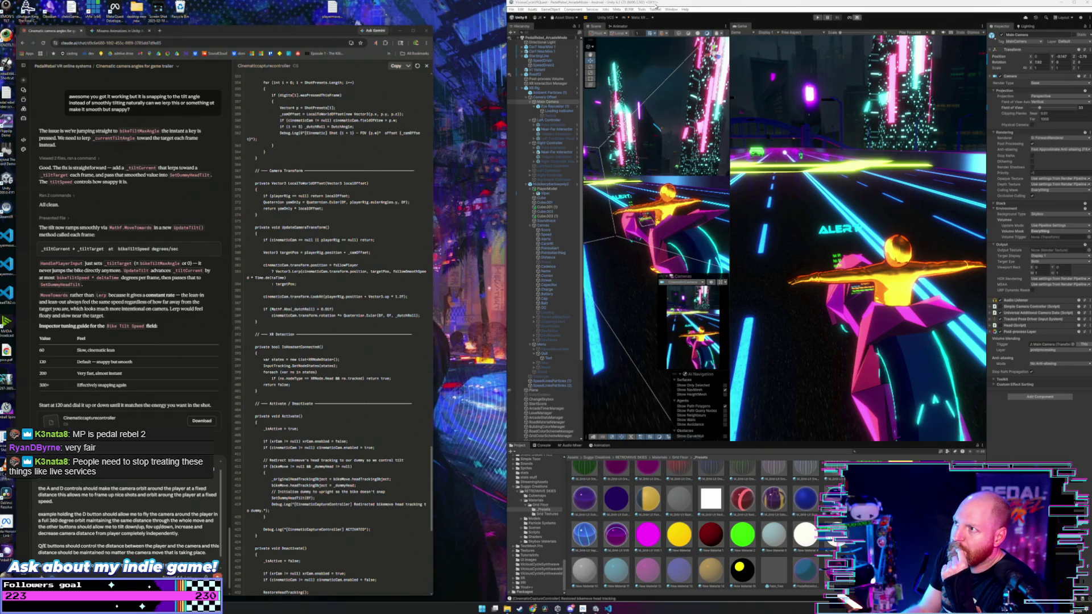
pyautogui.click(512, 10)
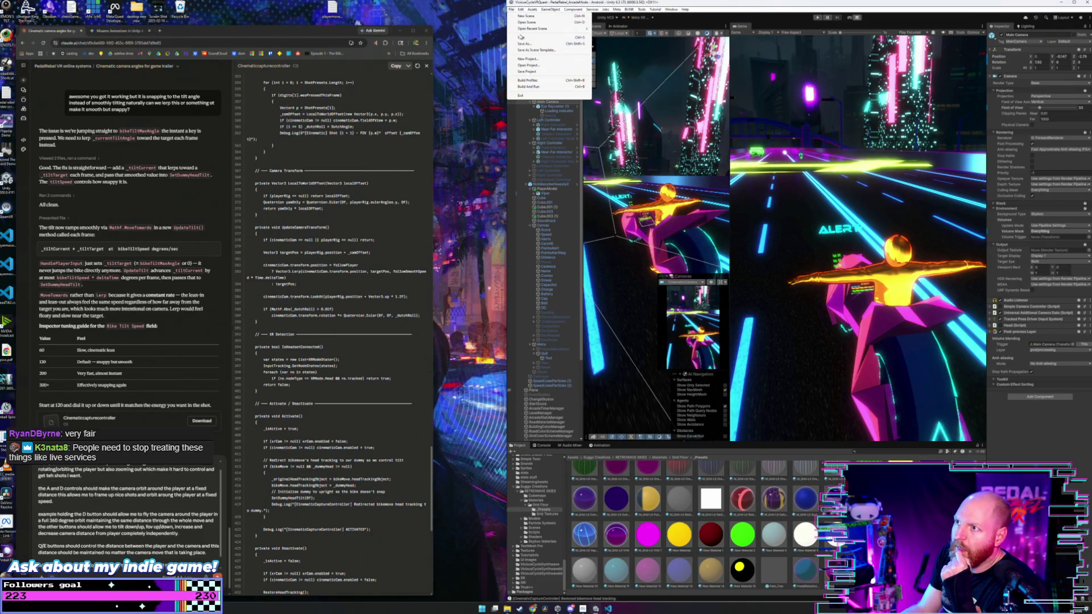
pyautogui.click(510, 10)
pyautogui.click(511, 9)
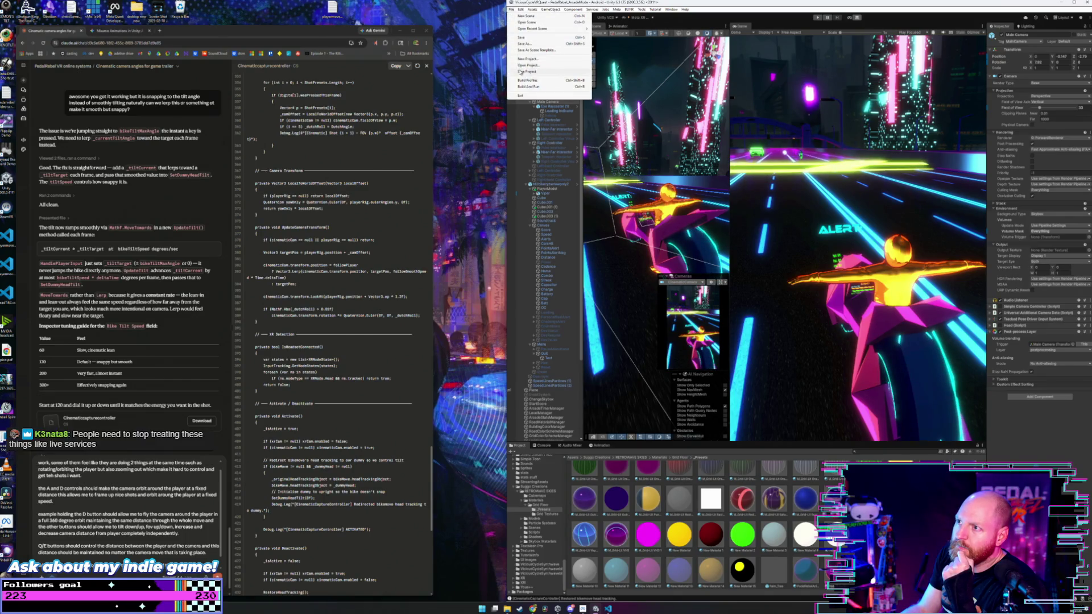
pyautogui.click(511, 9)
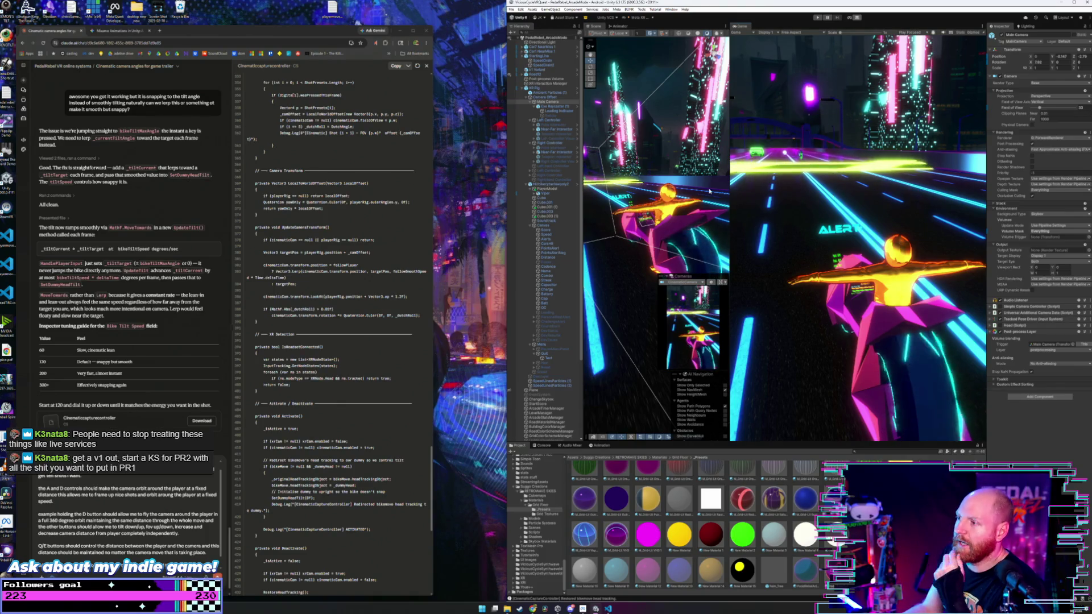
pyautogui.moveTo(728, 173); pyautogui.dragTo(739, 172)
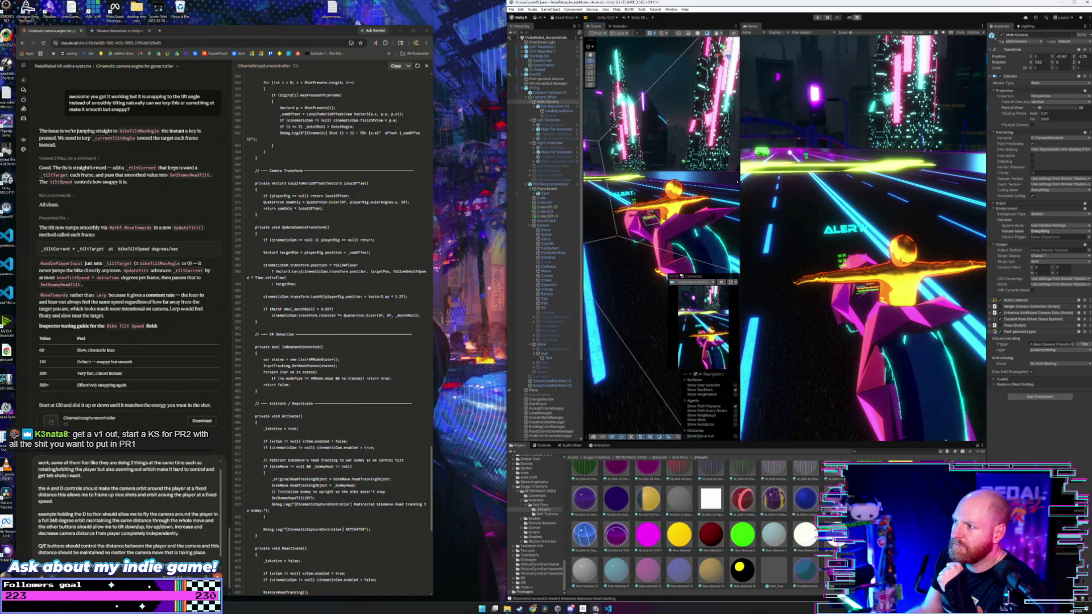
pyautogui.moveTo(739, 182); pyautogui.dragTo(726, 184)
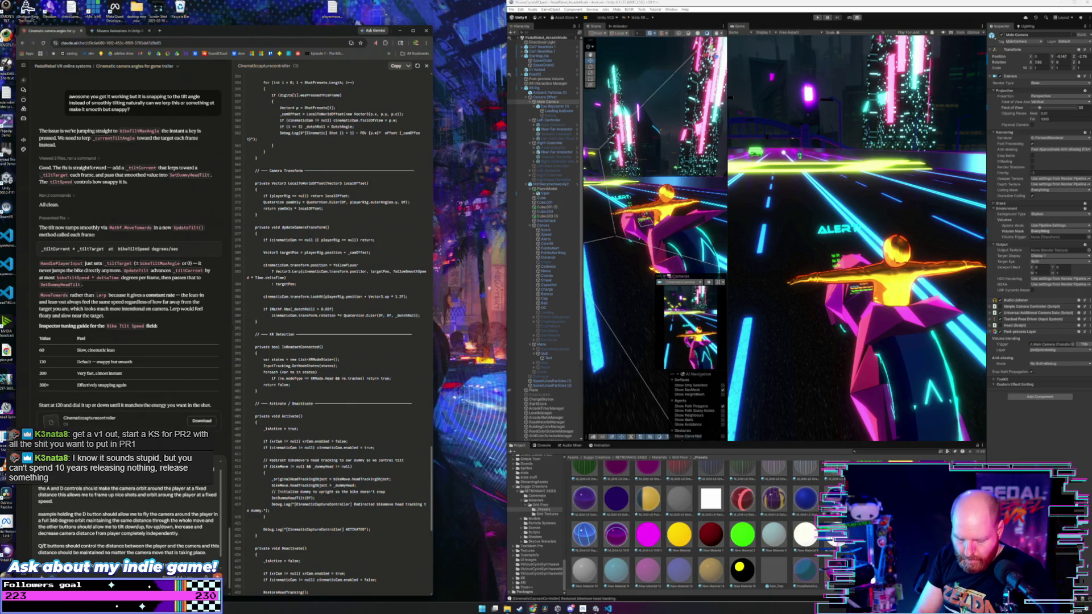
pyautogui.scroll(-1, 128, 506)
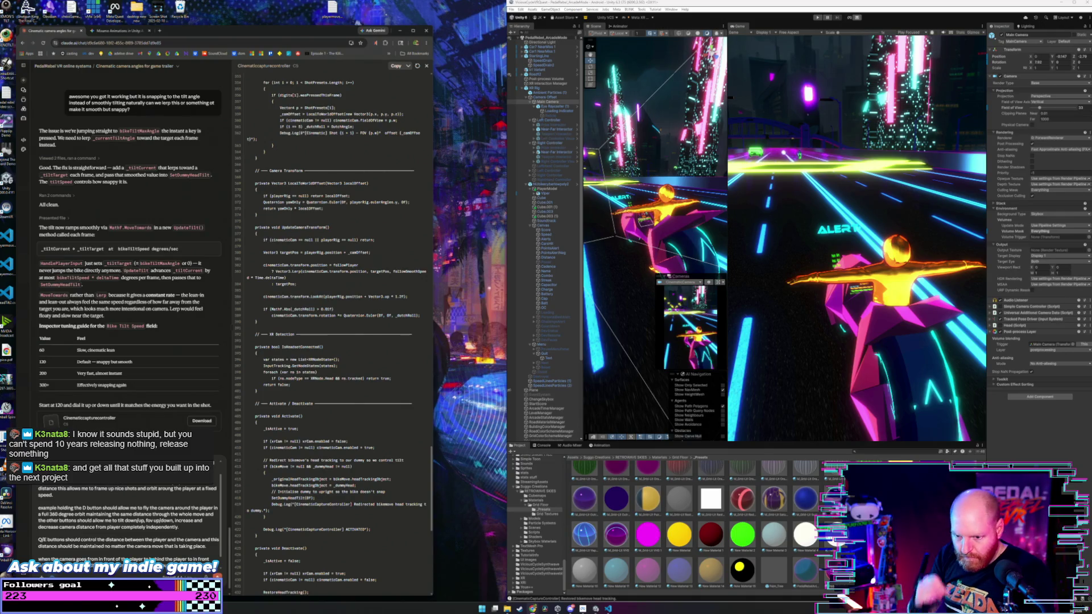
pyautogui.write('if the')
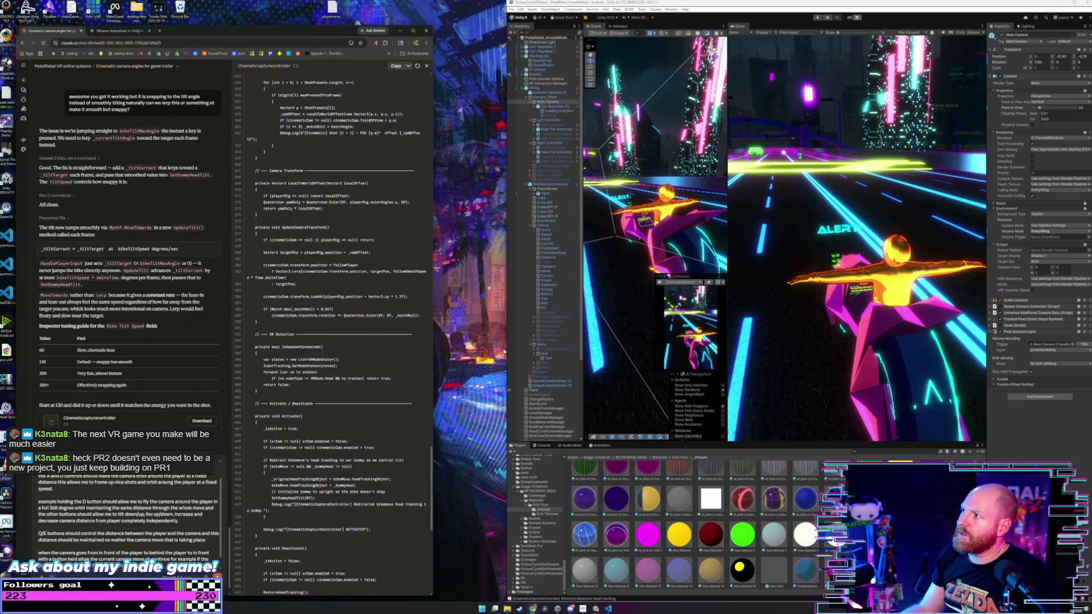
# - Start the game in Unity and give the running Game view focus to test the camera
pyautogui.click(817, 17)
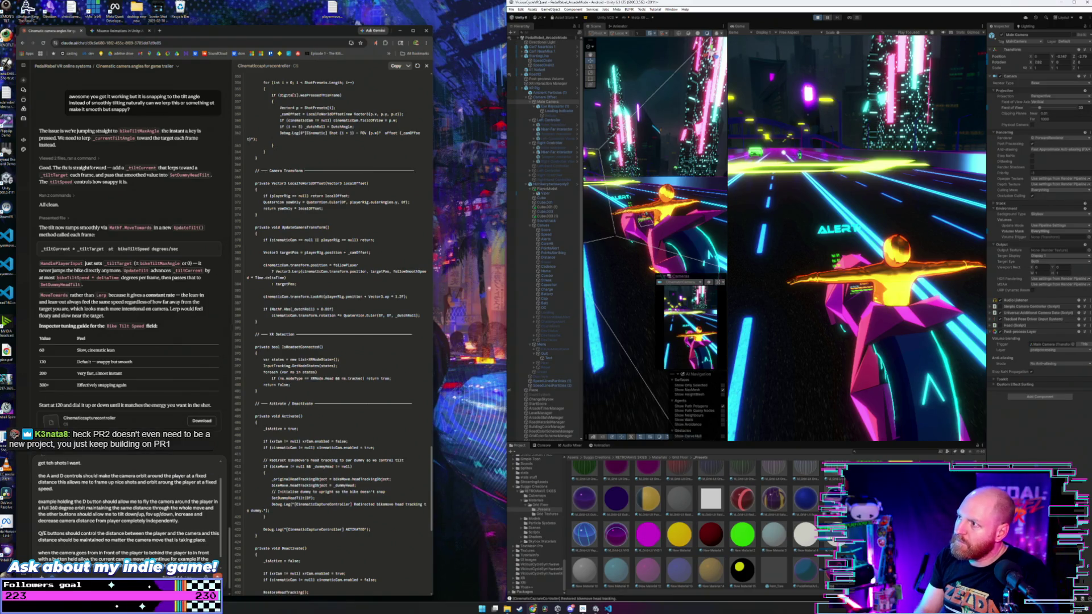
pyautogui.click(838, 151)
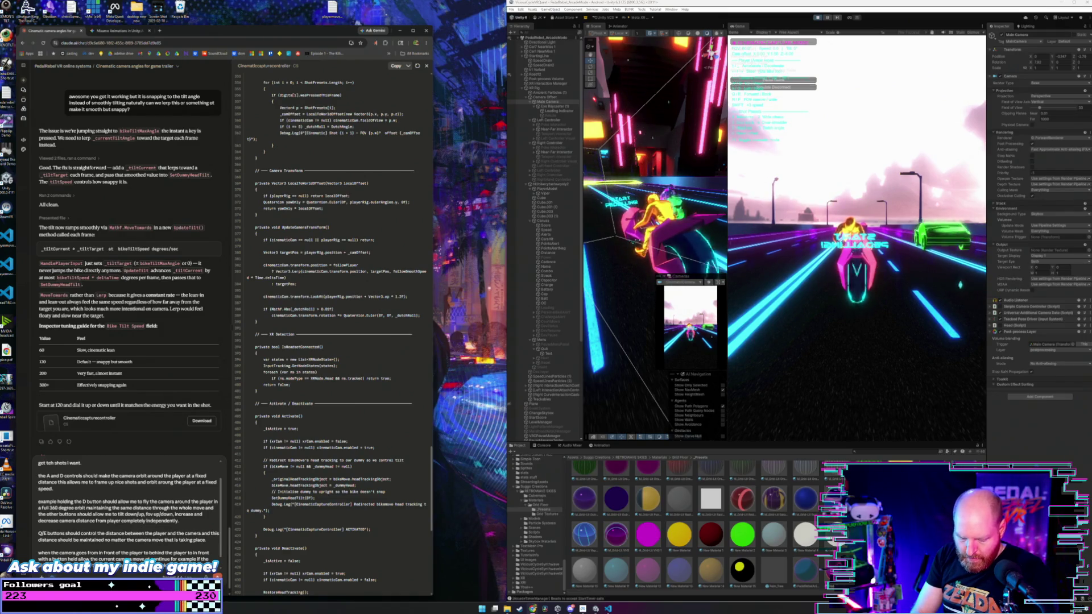
# - Finish the prompt about the E button being held after the camera spins, and send it
pyautogui.write('player is moving towards the camera and the E button is held after the camera spins')
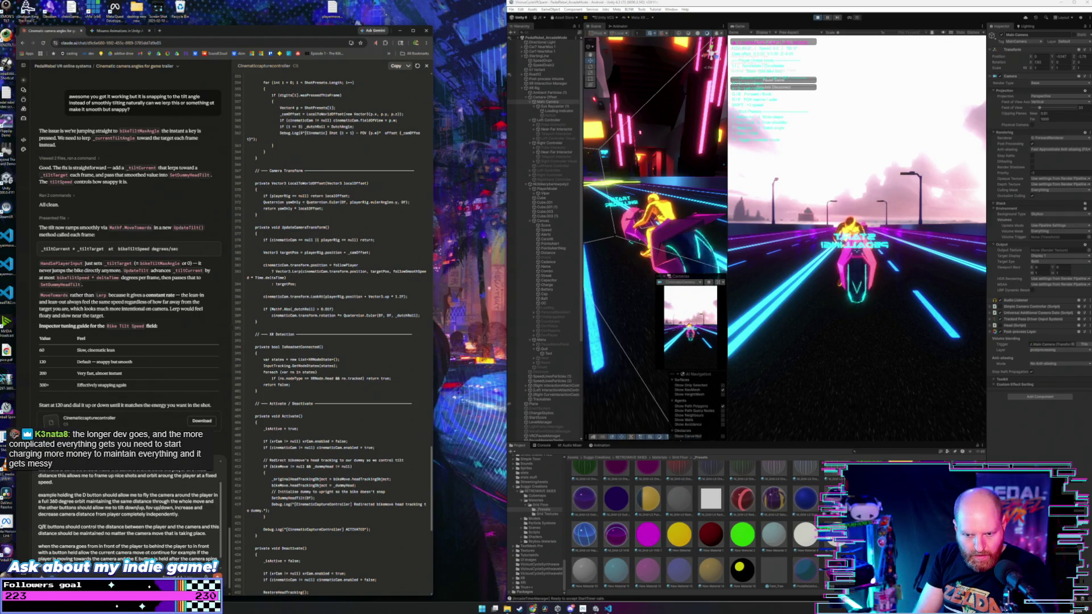
pyautogui.hotkey('shift', 'Up')
pyautogui.hotkey('shift', 'Up')
pyautogui.hotkey('shift', 'Up')
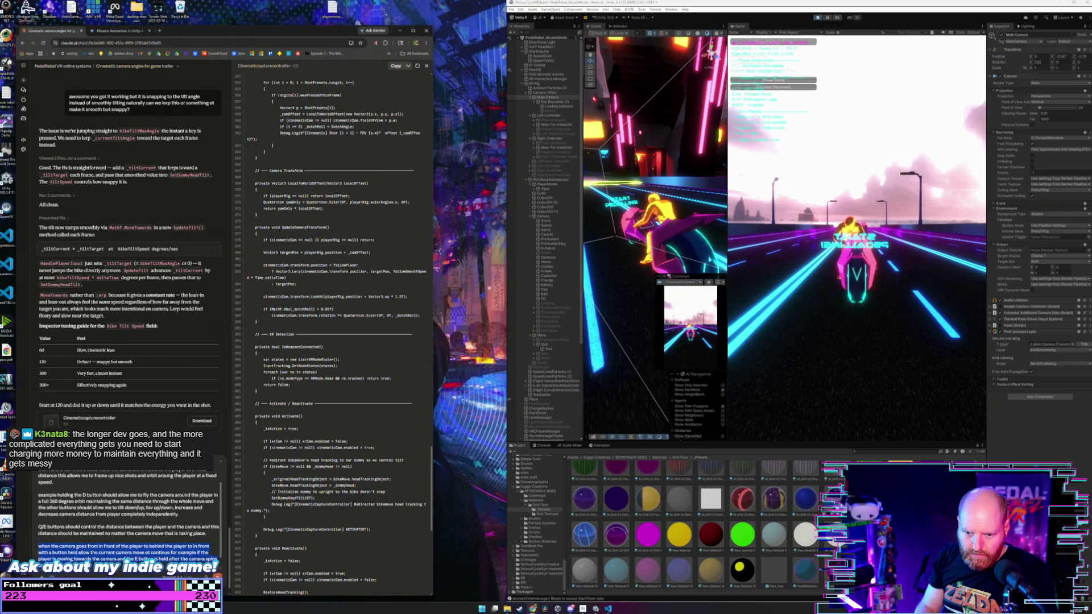
pyautogui.hotkey('shift', 'Up')
pyautogui.press('Return')
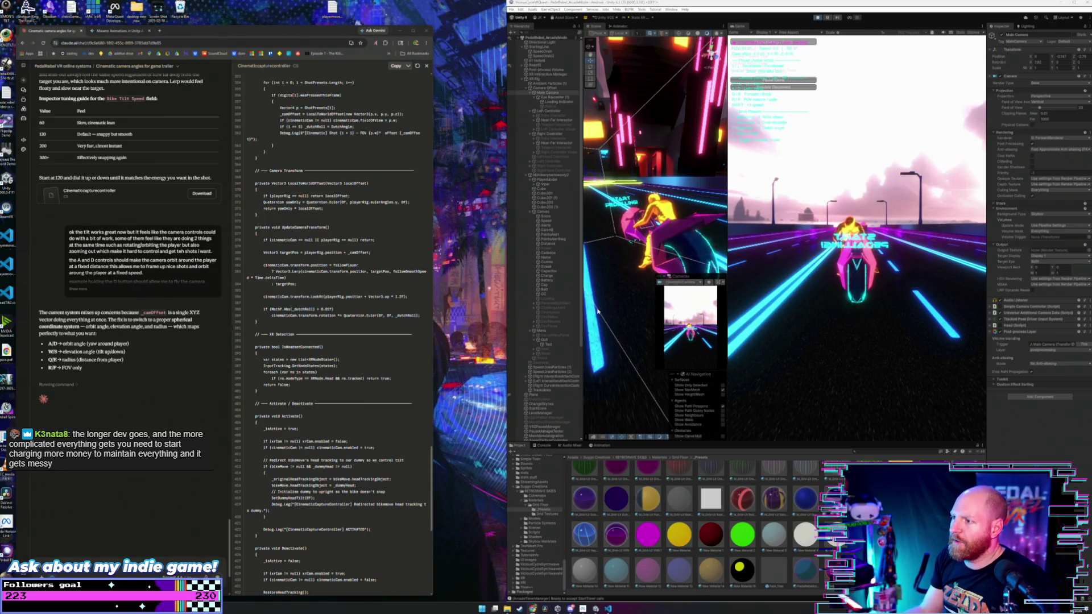
# - Focus the running game and press F1 to switch to the cinematic camera
pyautogui.click(802, 226)
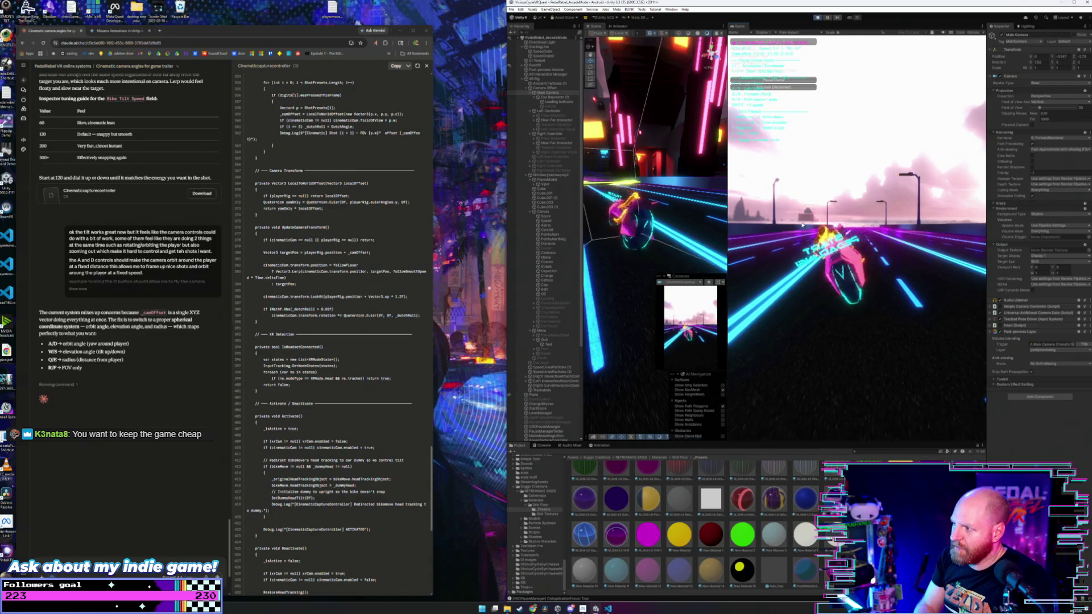
pyautogui.press('F1')
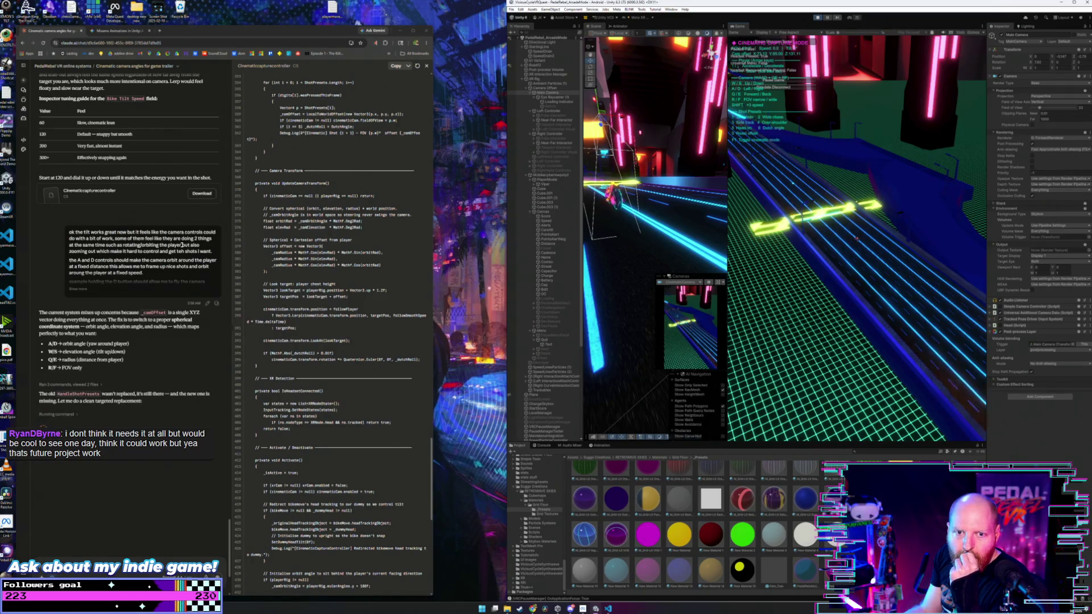
# - Focus the game and press F1 again to return to the chase camera behind the rider
pyautogui.click(888, 264)
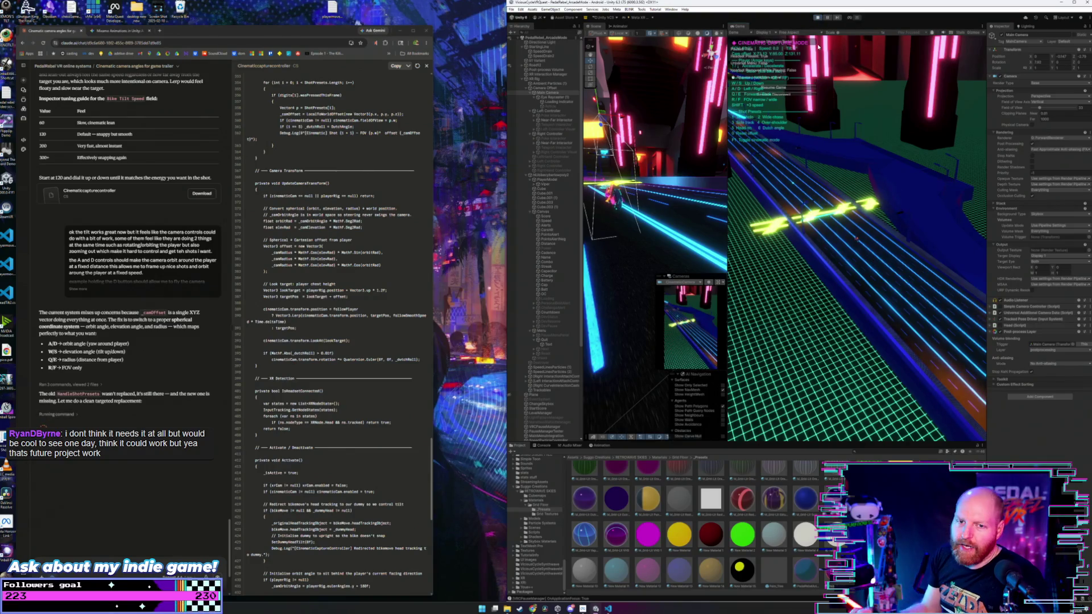
pyautogui.press('F1')
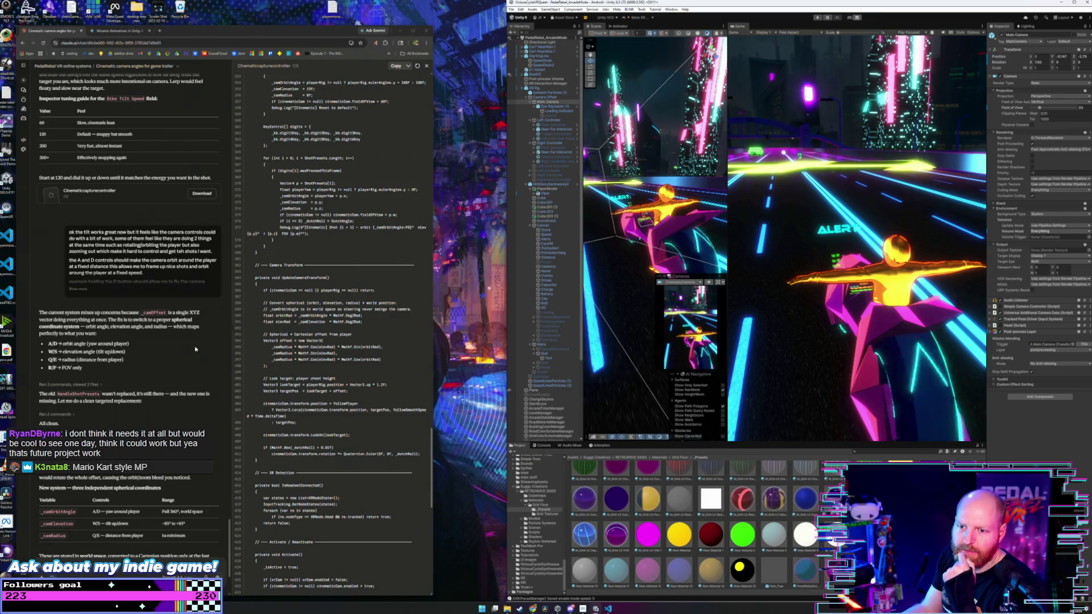
# - Read through Claude's reply, then copy the whole revised CinematicCaptureController script
pyautogui.scroll(-3, 194, 346)
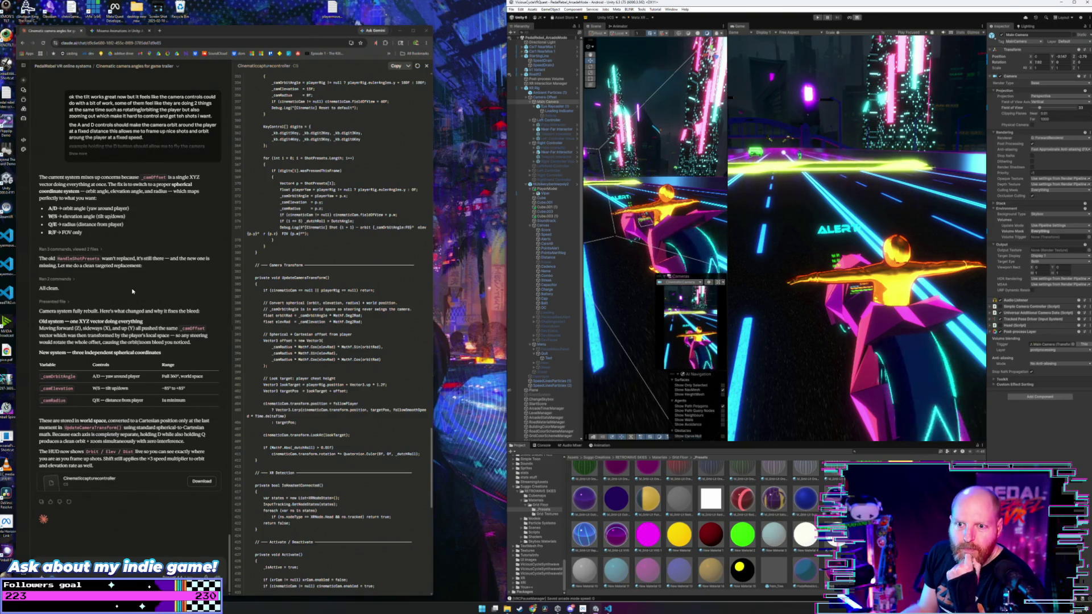
pyautogui.moveTo(146, 269)
pyautogui.mouseDown()
pyautogui.moveTo(28, 259)
pyautogui.moveTo(69, 97)
pyautogui.mouseUp()
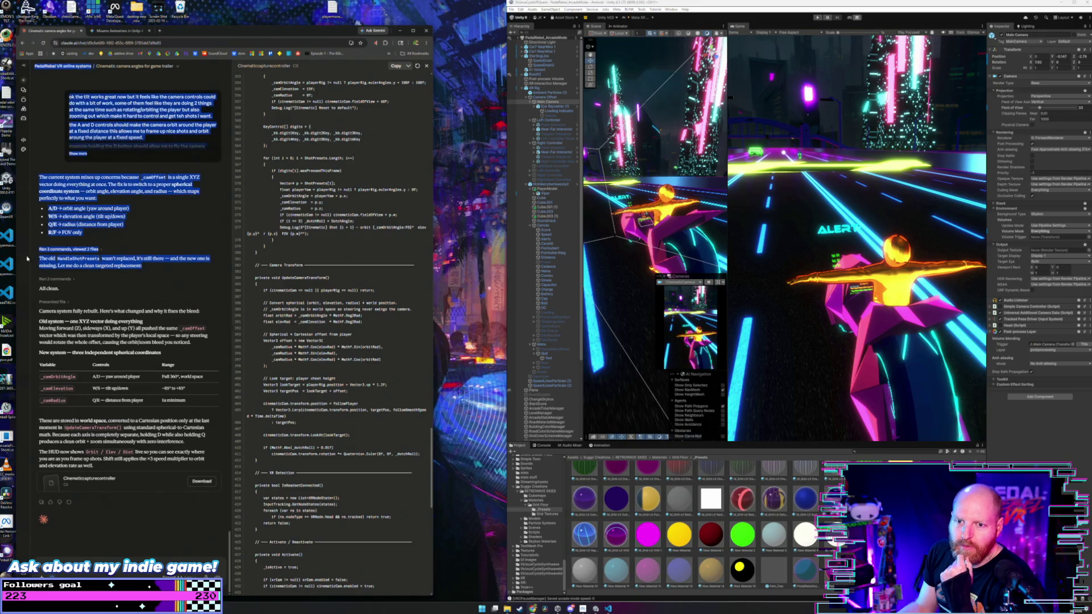
pyautogui.click(813, 209)
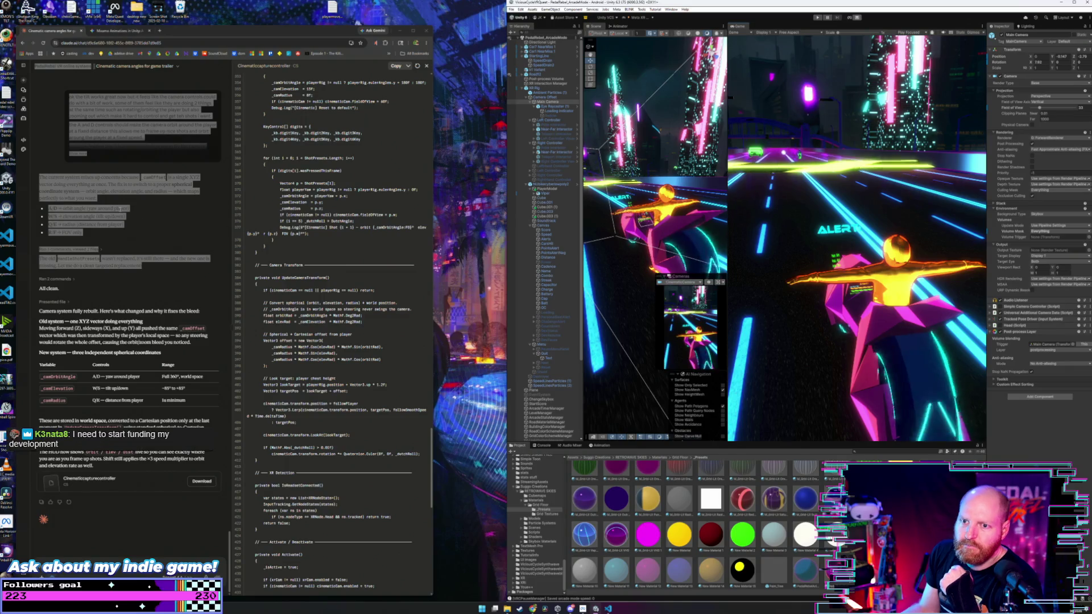
pyautogui.click(150, 212)
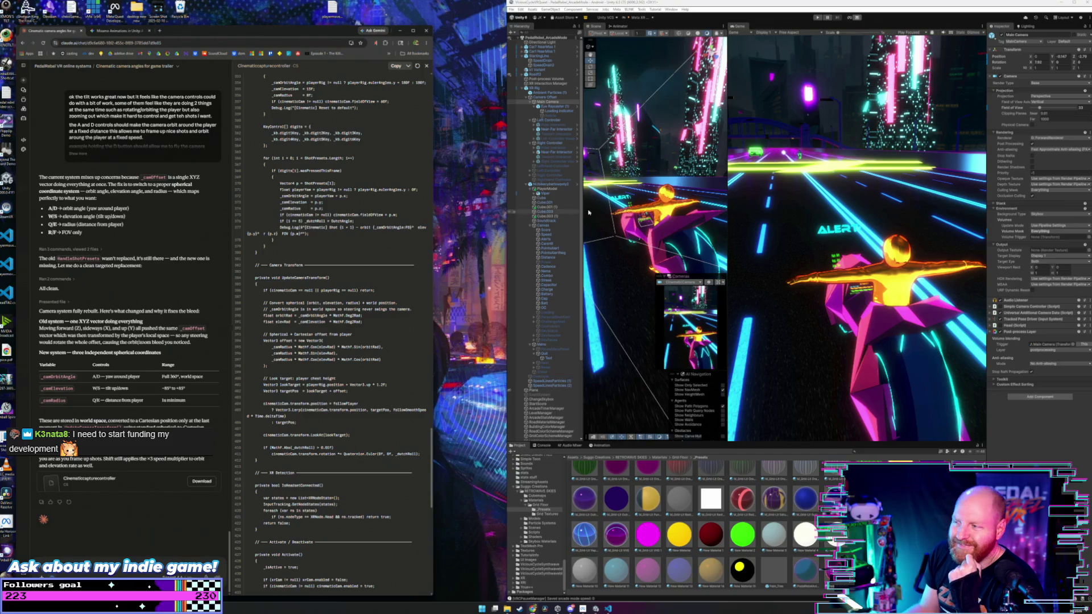
pyautogui.click(782, 197)
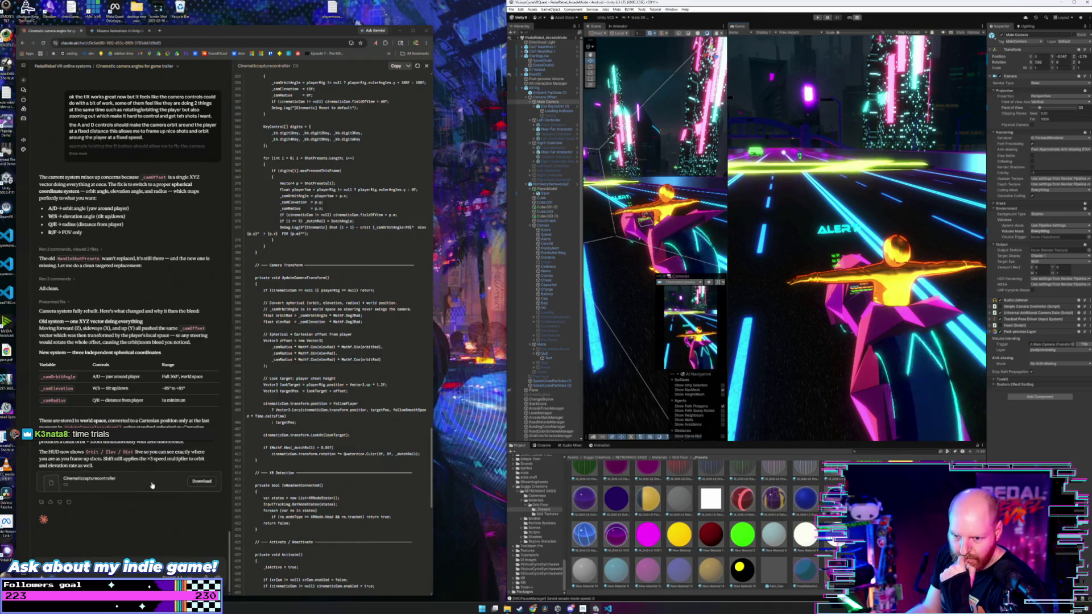
pyautogui.click(394, 66)
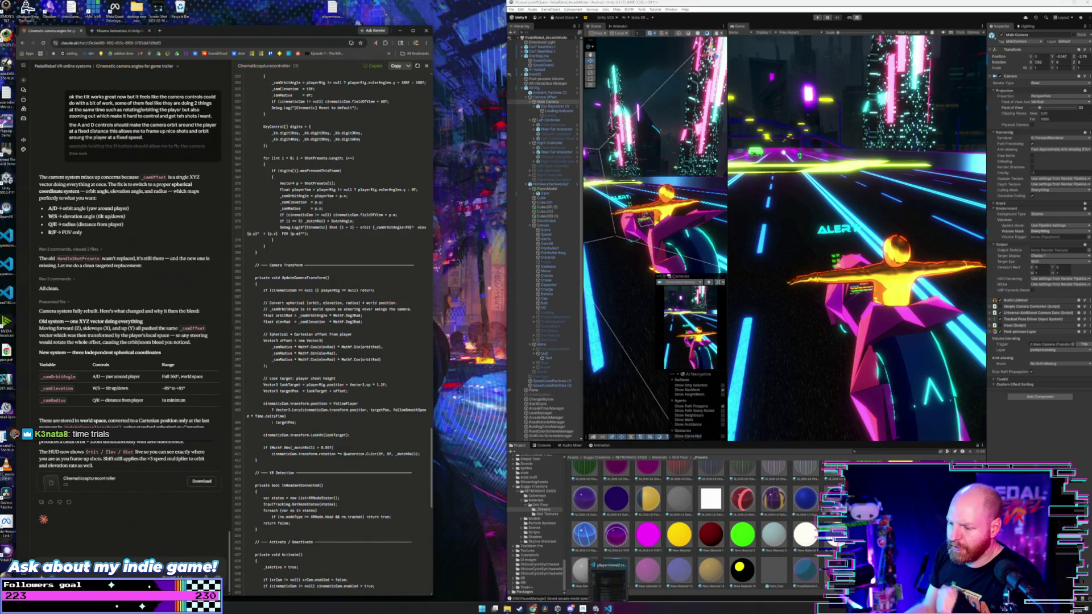
# - Overwrite all code in CinematicCaptureController.cs with the copied Orbit/Elev/Dist controller, then go back to Unity
pyautogui.click(607, 608)
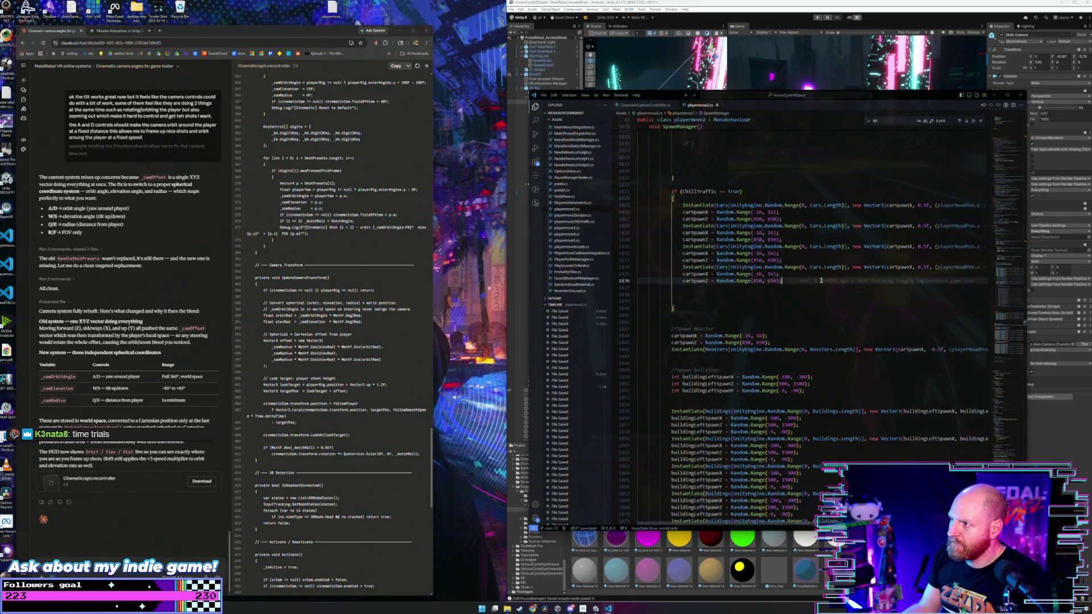
pyautogui.click(654, 106)
pyautogui.click(796, 180)
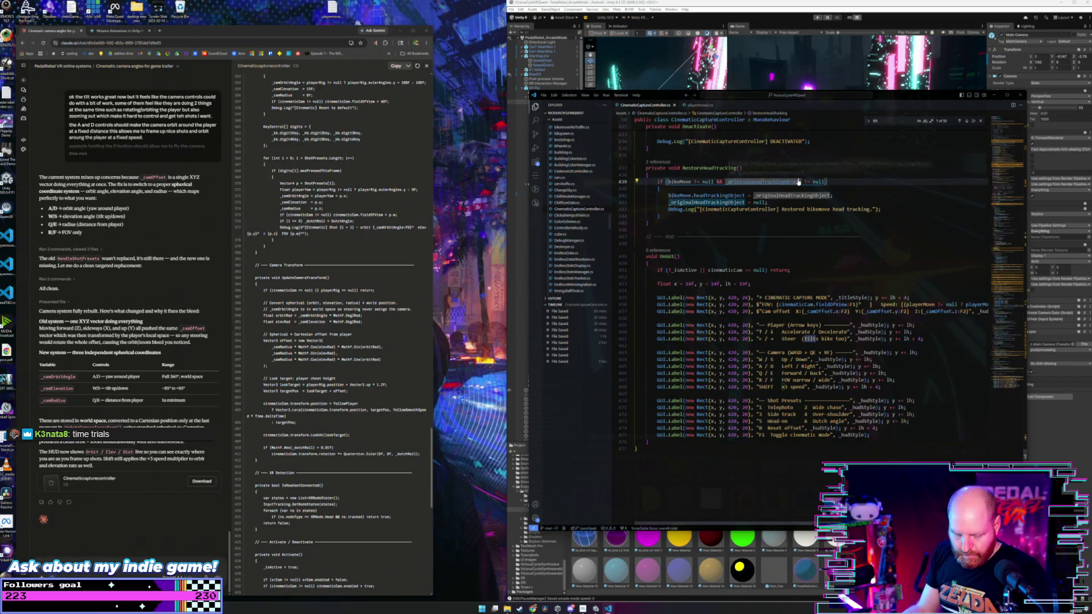
pyautogui.hotkey('ctrl', 'a')
pyautogui.hotkey('ctrl', 'v')
pyautogui.scroll(6, 689, 259)
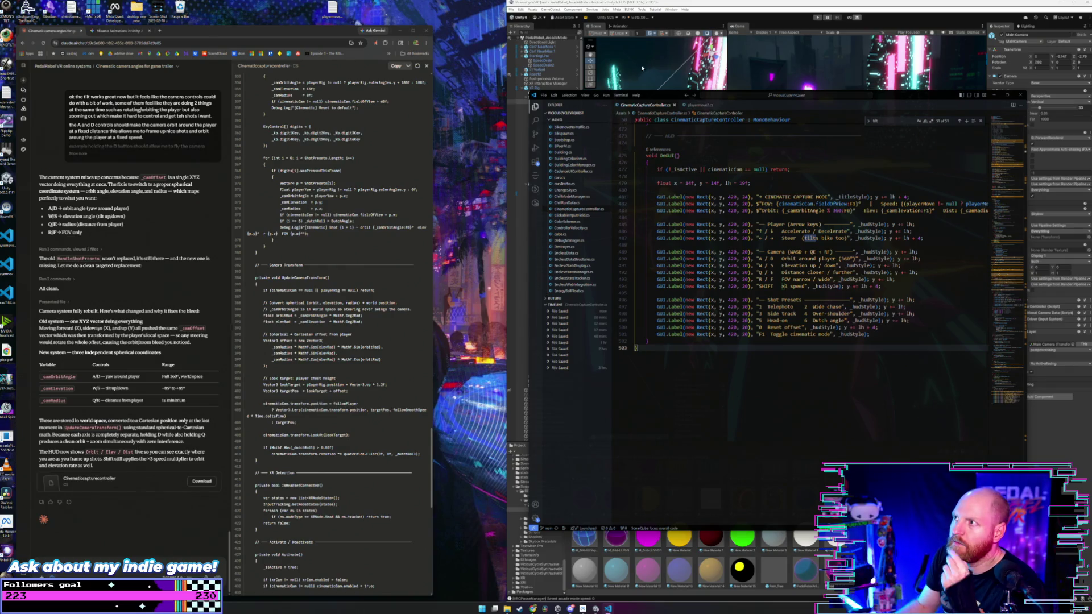
pyautogui.click(664, 8)
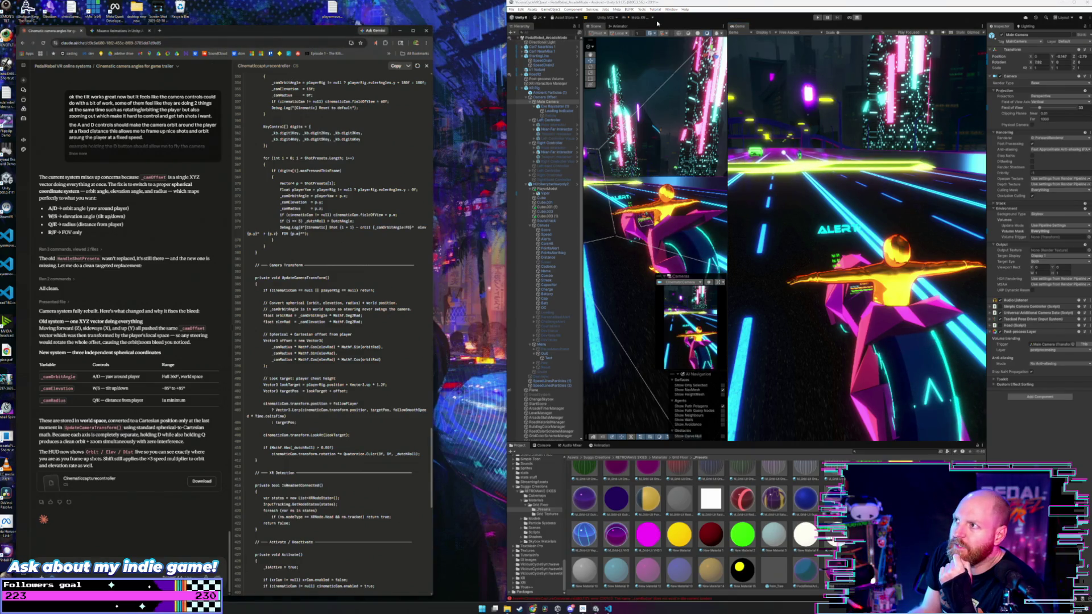
# - Try entering play mode twice, blocked by compiler errors, then open a new browser tab
pyautogui.click(688, 6)
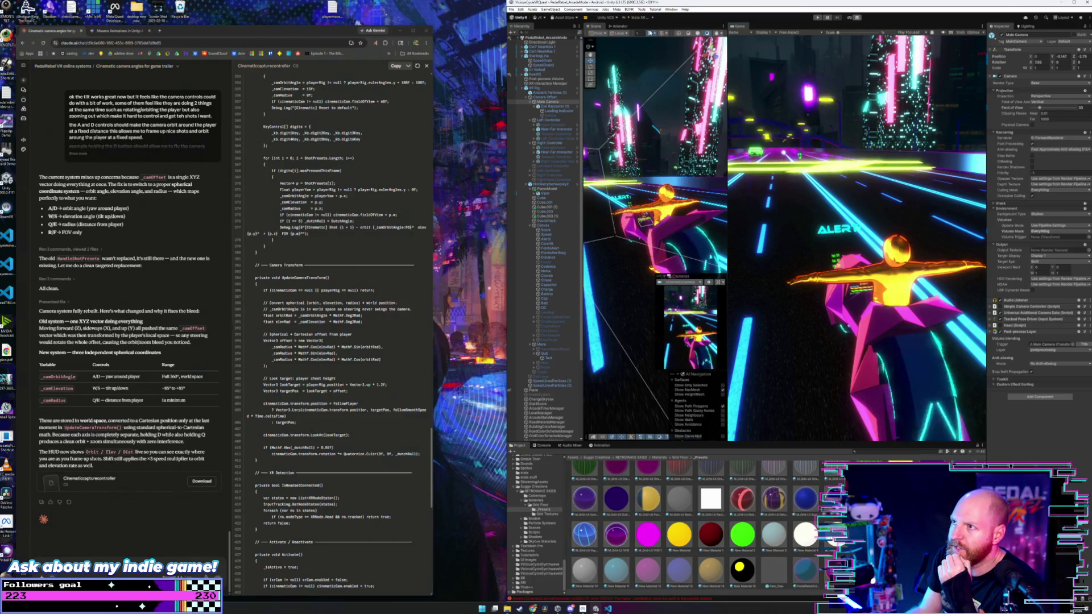
pyautogui.click(510, 10)
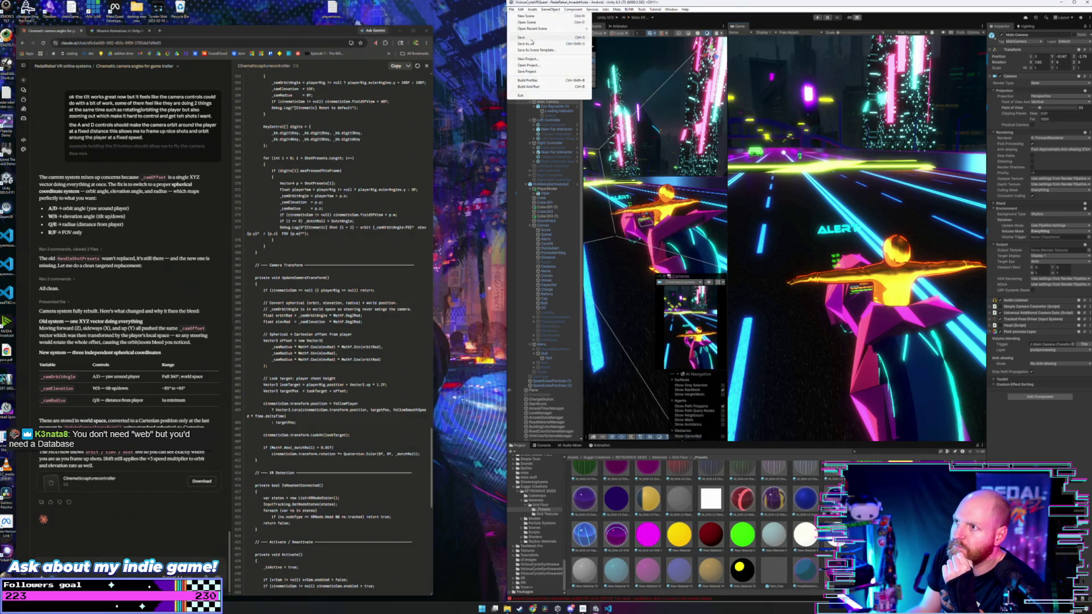
pyautogui.press('Escape')
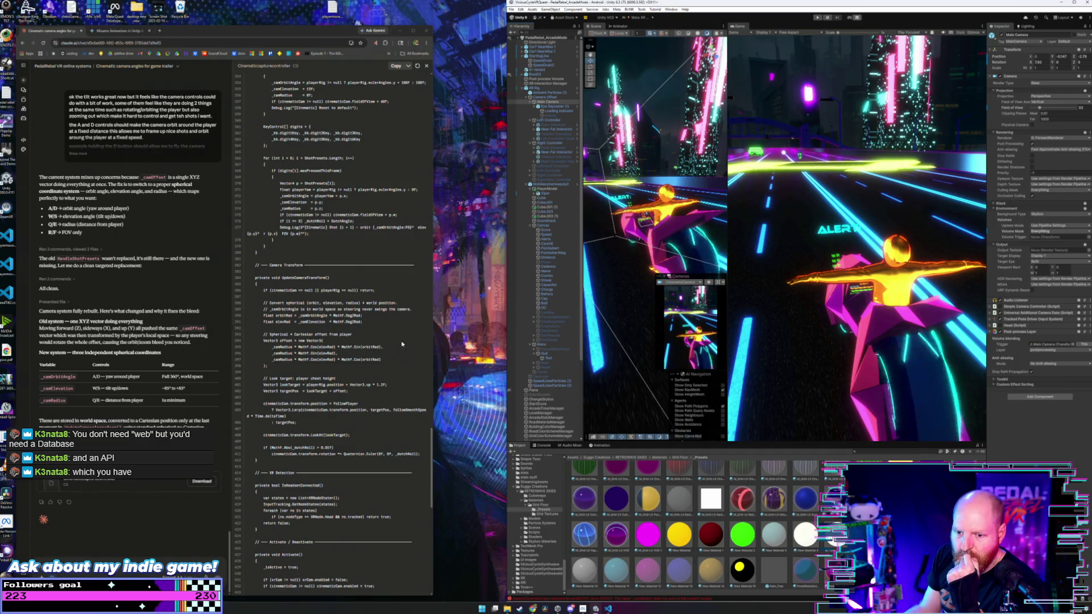
pyautogui.click(817, 18)
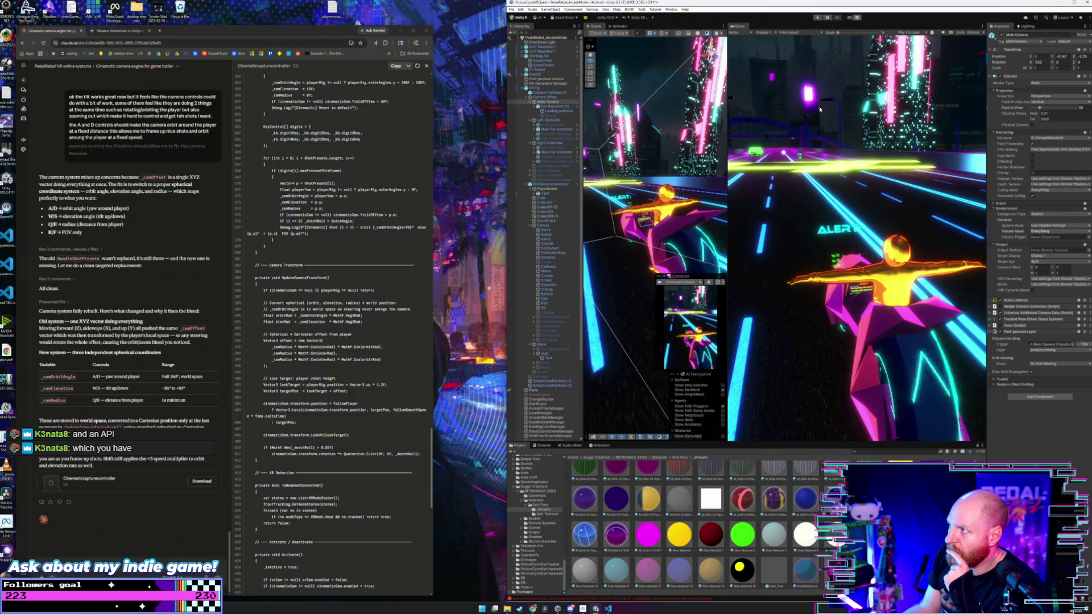
pyautogui.click(817, 18)
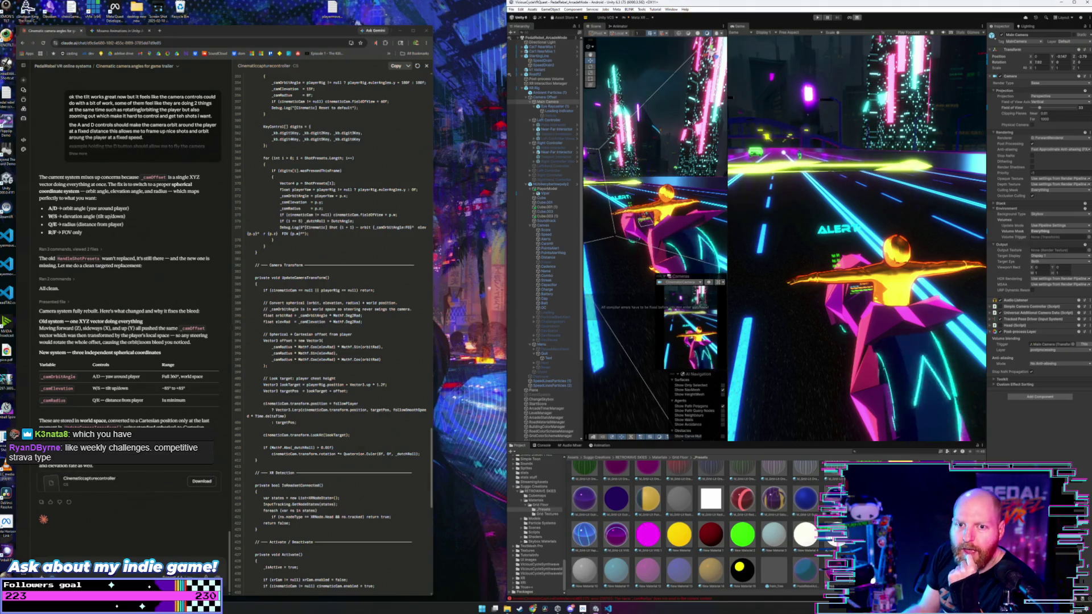
pyautogui.click(160, 31)
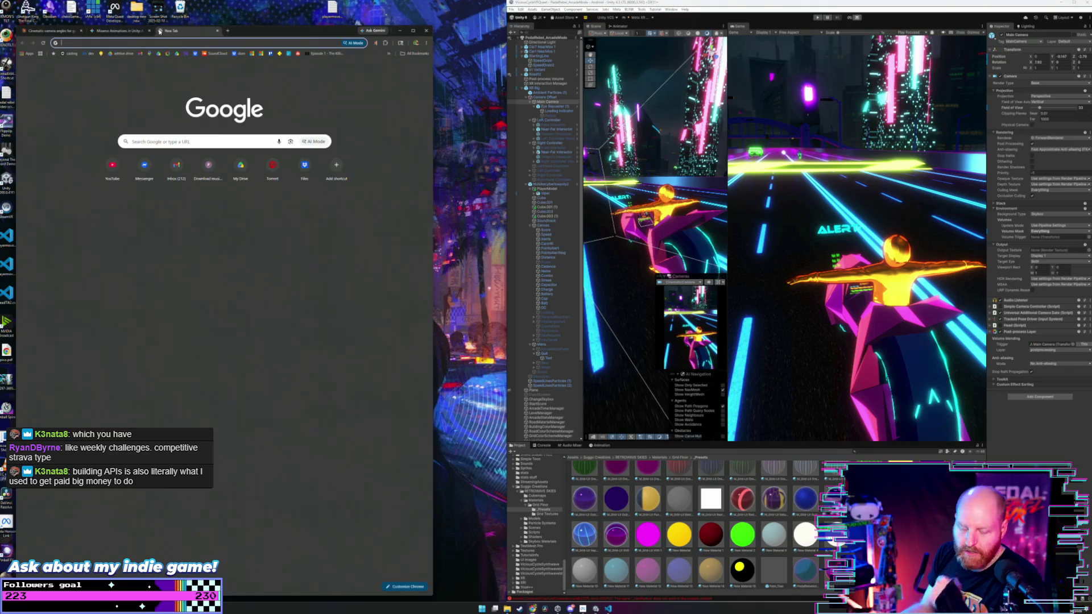
# - Load the stats.pedalrebelvr.com player profile page and widen the browser window slightly
pyautogui.write('stats.pedalrebelvr.com')
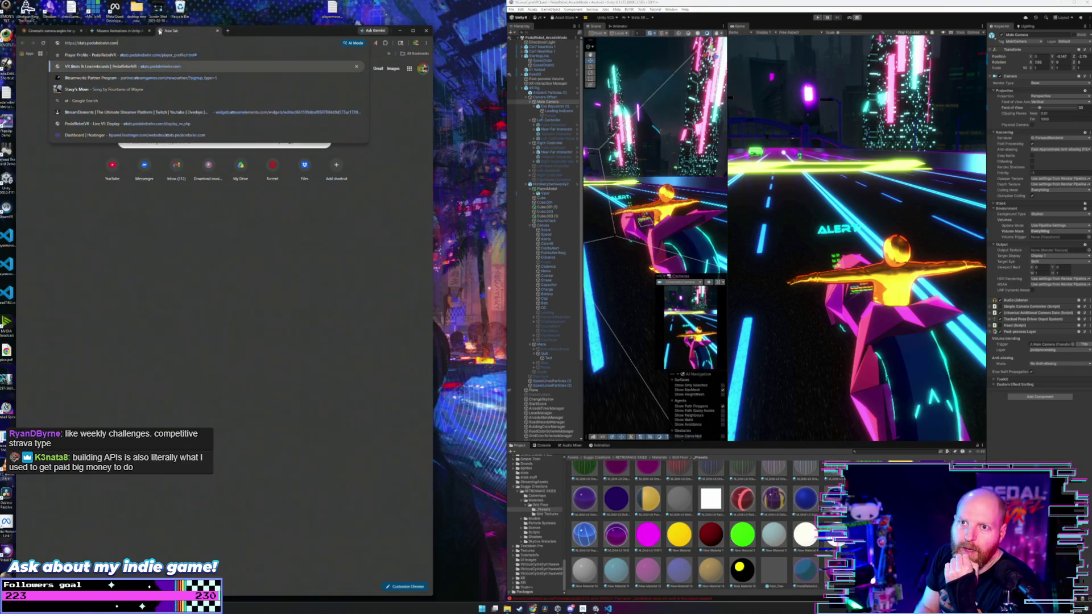
pyautogui.press('Return')
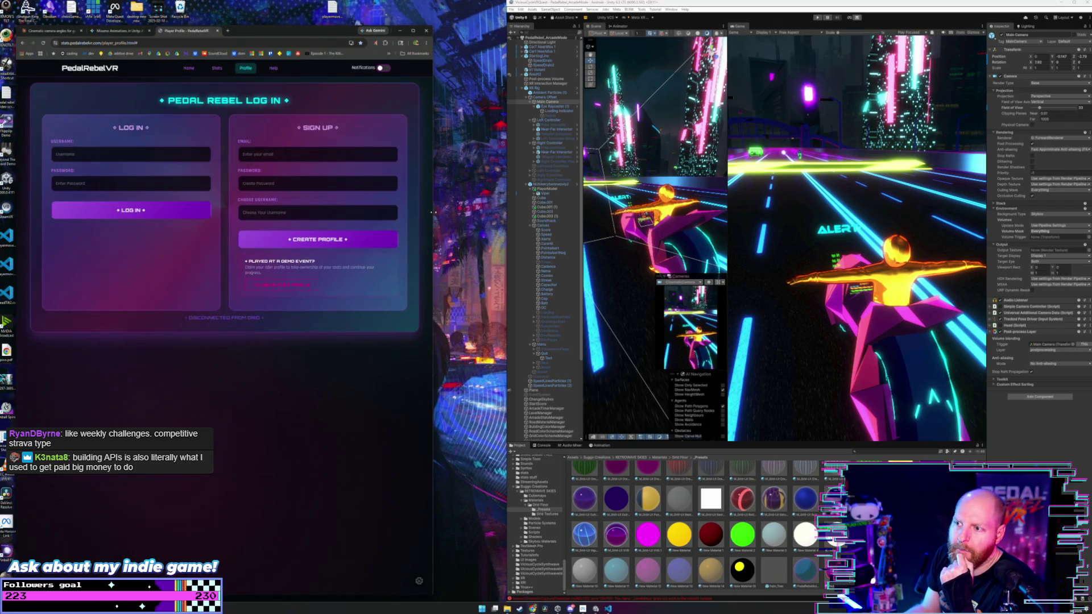
pyautogui.moveTo(434, 214); pyautogui.dragTo(458, 210)
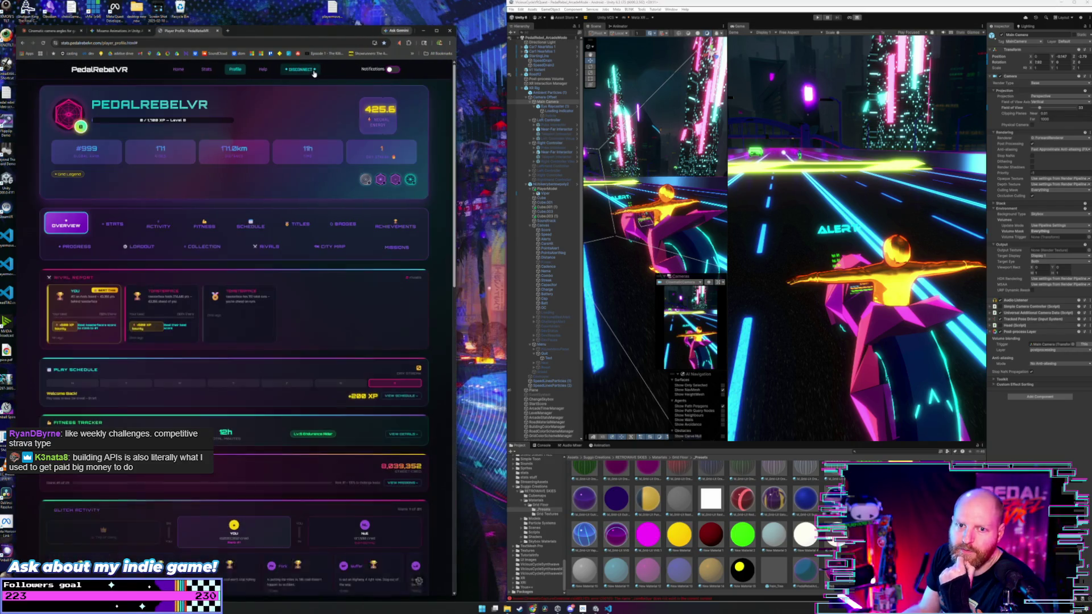
# - Browse the Fitness, Play Schedule, Badges and Overview sections, then close the page
pyautogui.click(206, 225)
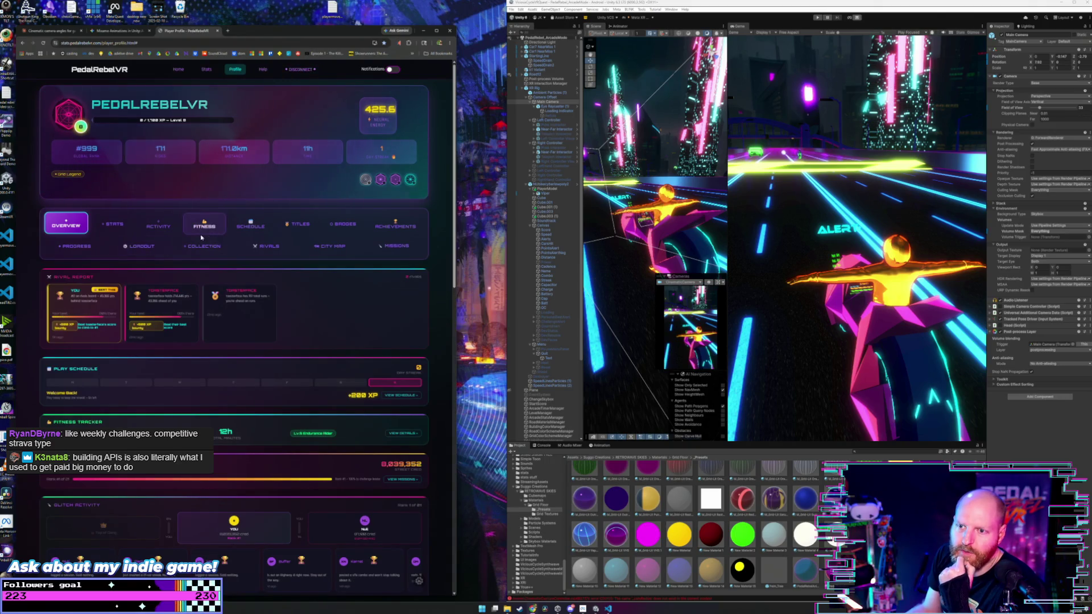
pyautogui.click(250, 224)
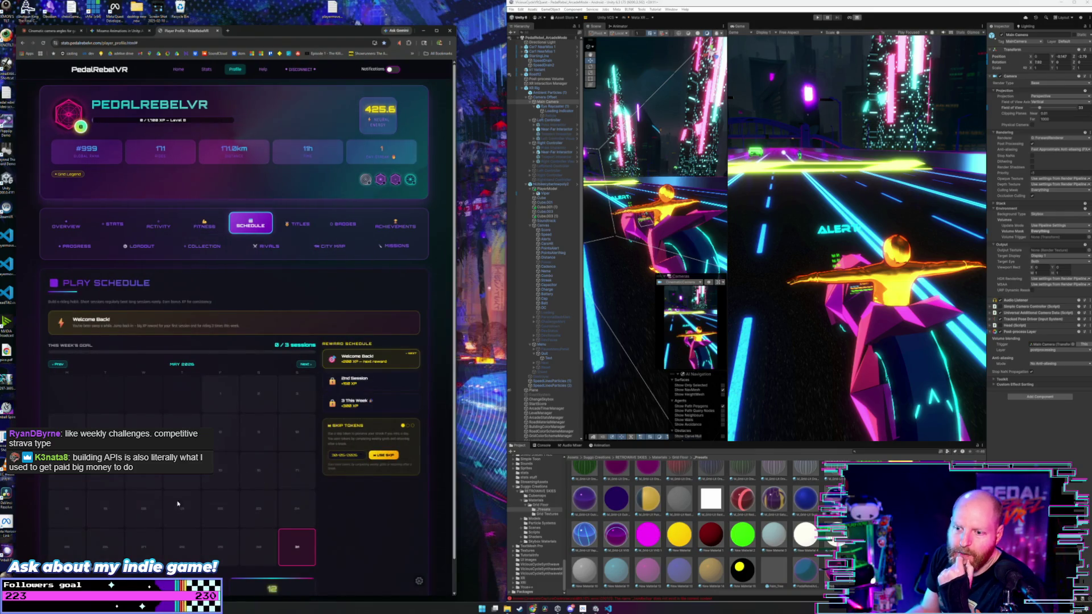
pyautogui.scroll(-1, 259, 443)
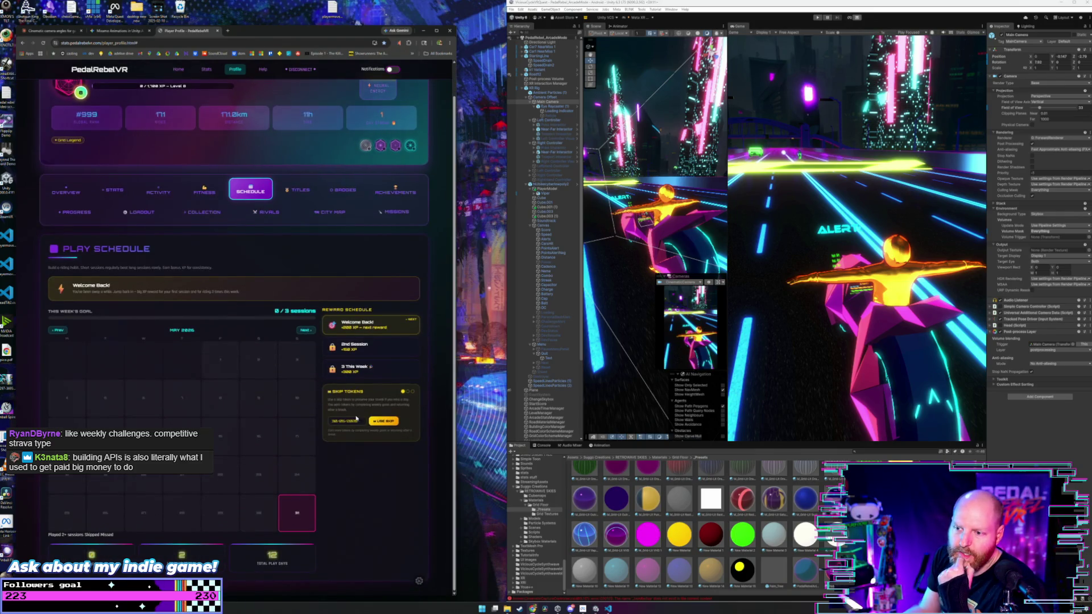
pyautogui.click(336, 189)
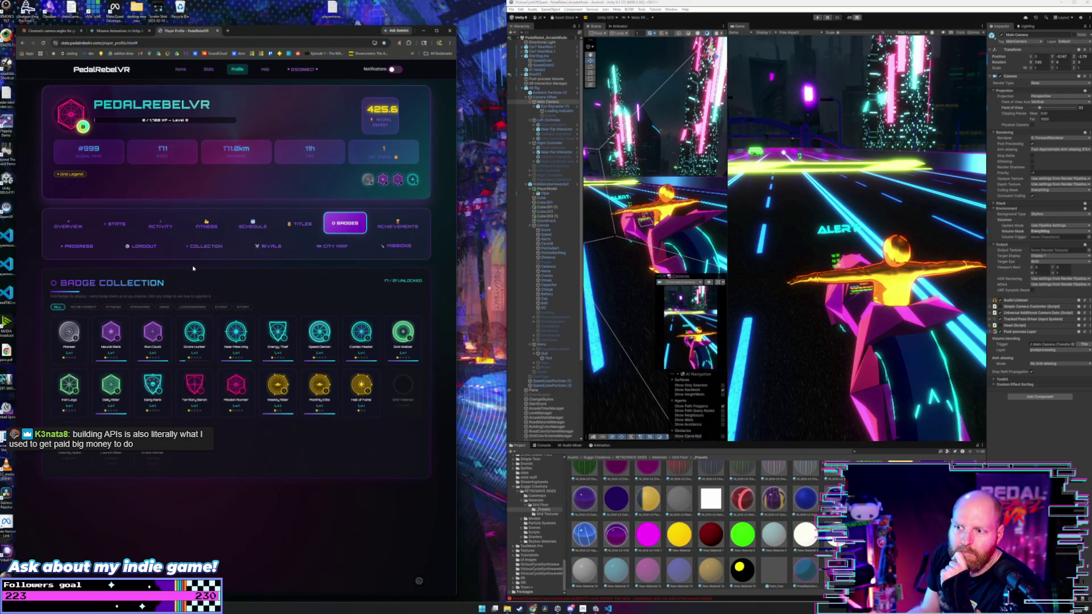
pyautogui.click(66, 226)
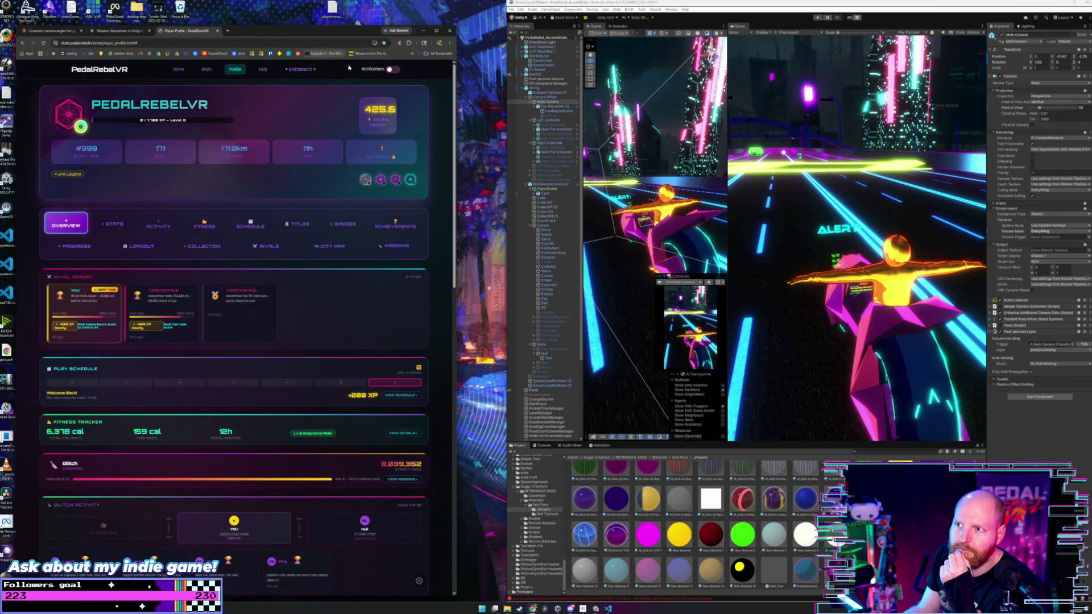
pyautogui.click(219, 32)
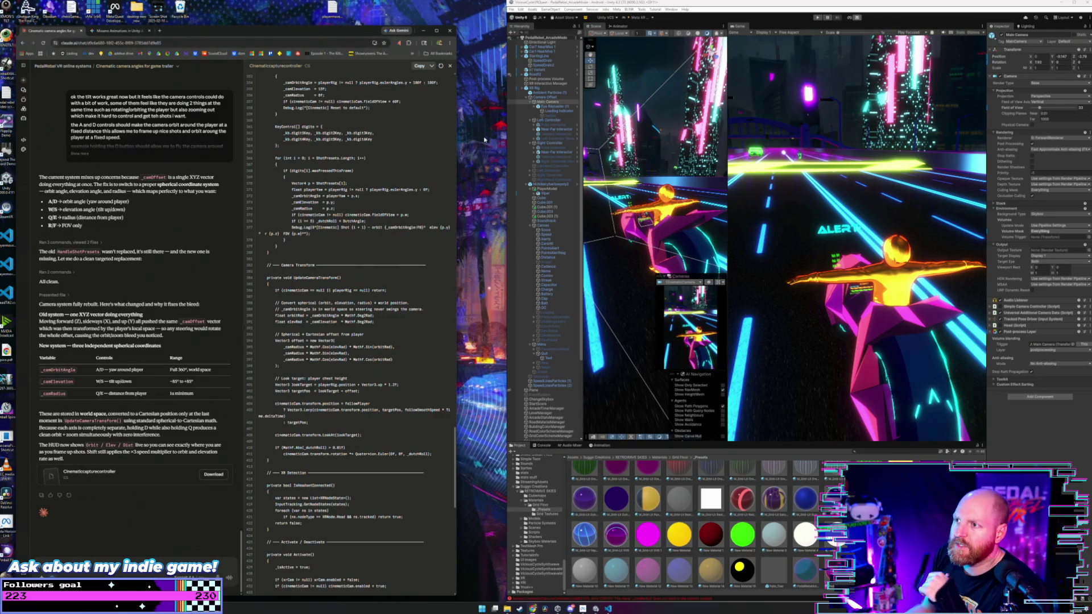
# - Show Unity's Console compile errors and paste the first one into the Claude chat
pyautogui.click(598, 95)
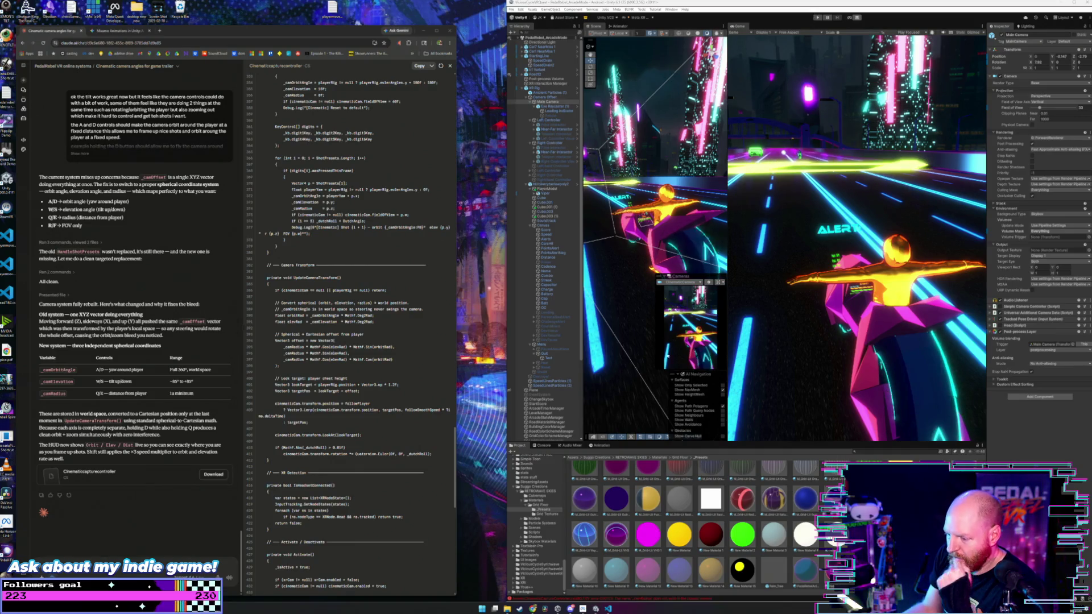
pyautogui.click(543, 445)
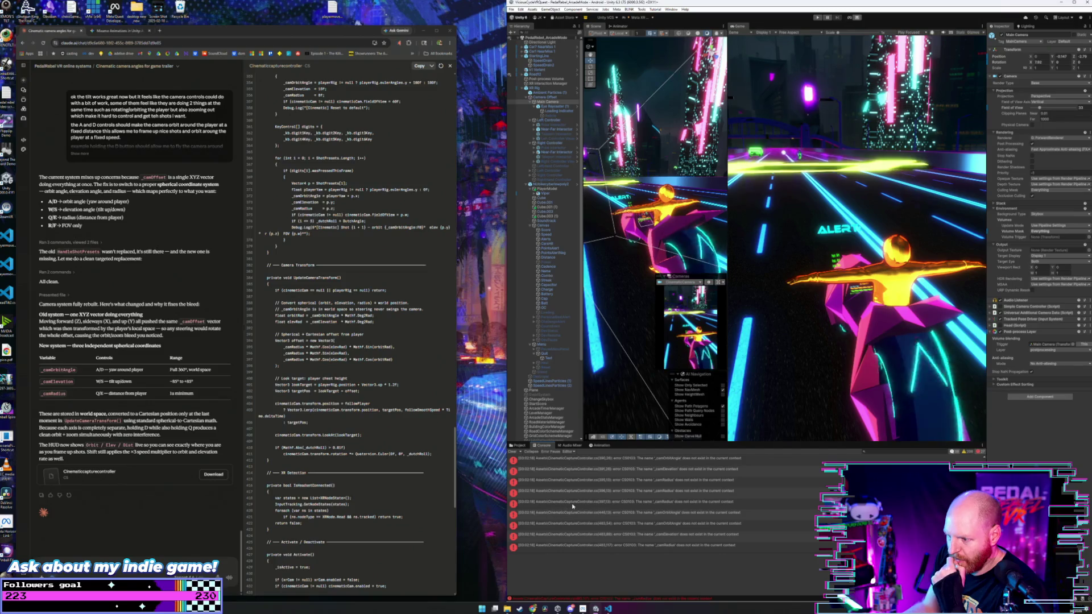
pyautogui.click(595, 481)
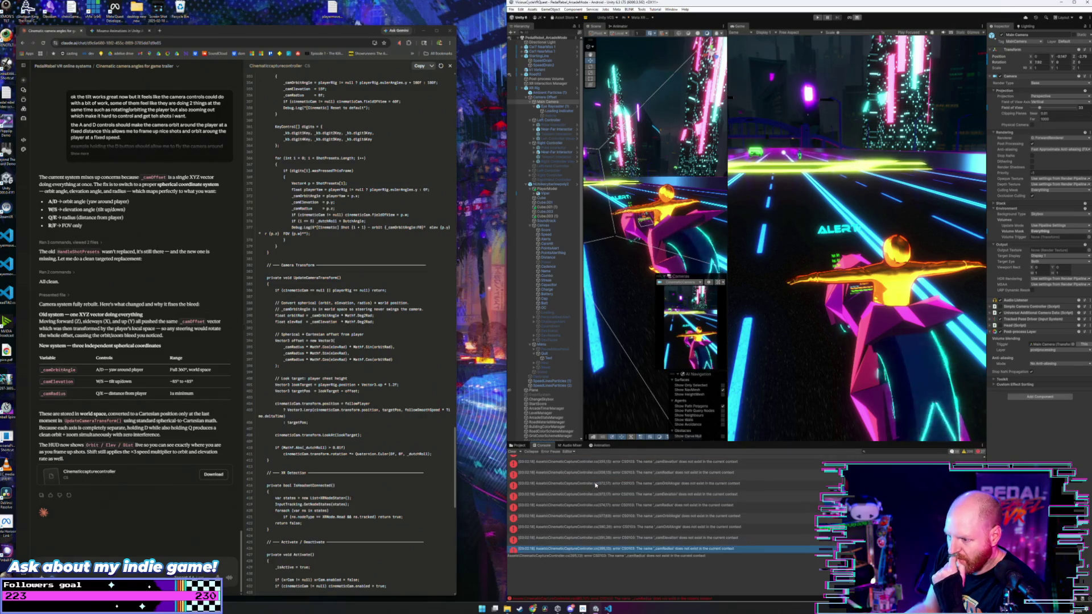
pyautogui.click(596, 490)
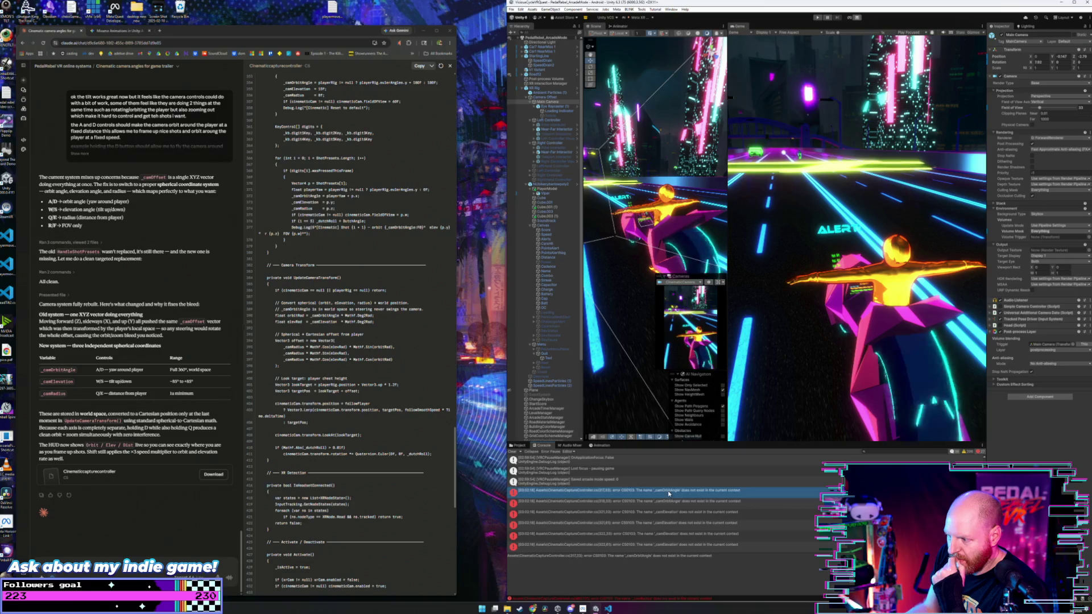
pyautogui.click(713, 557)
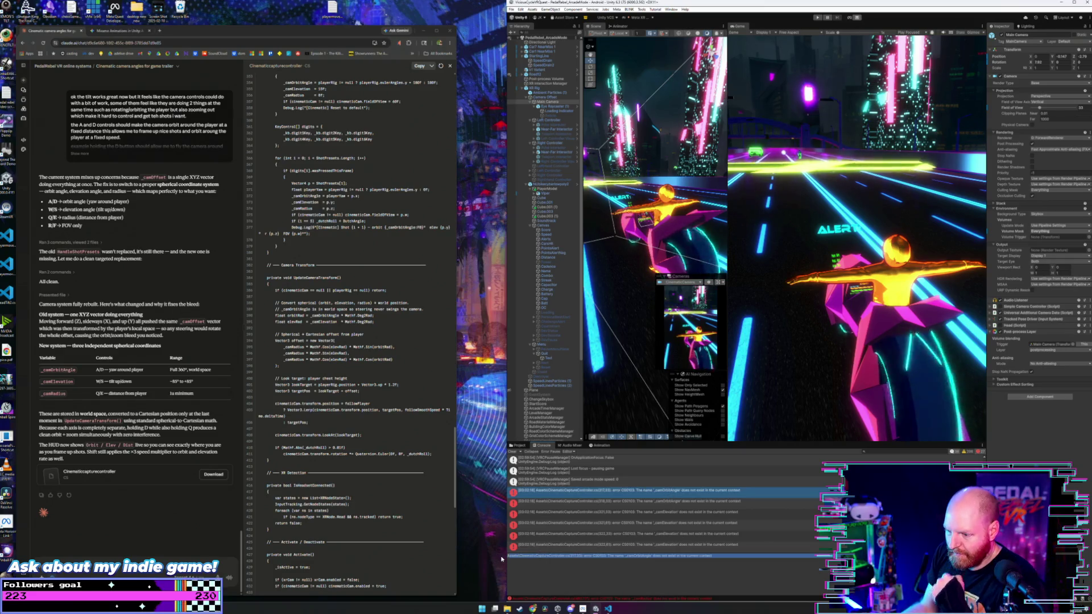
pyautogui.click(165, 562)
pyautogui.hotkey('ctrl', 'v')
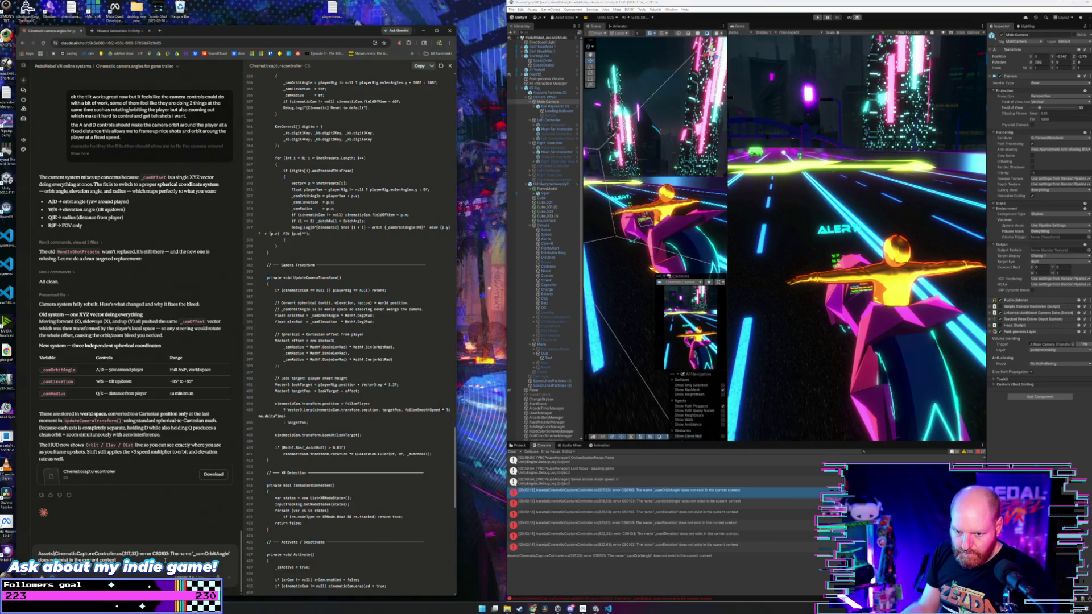
pyautogui.hotkey('shift', 'Return')
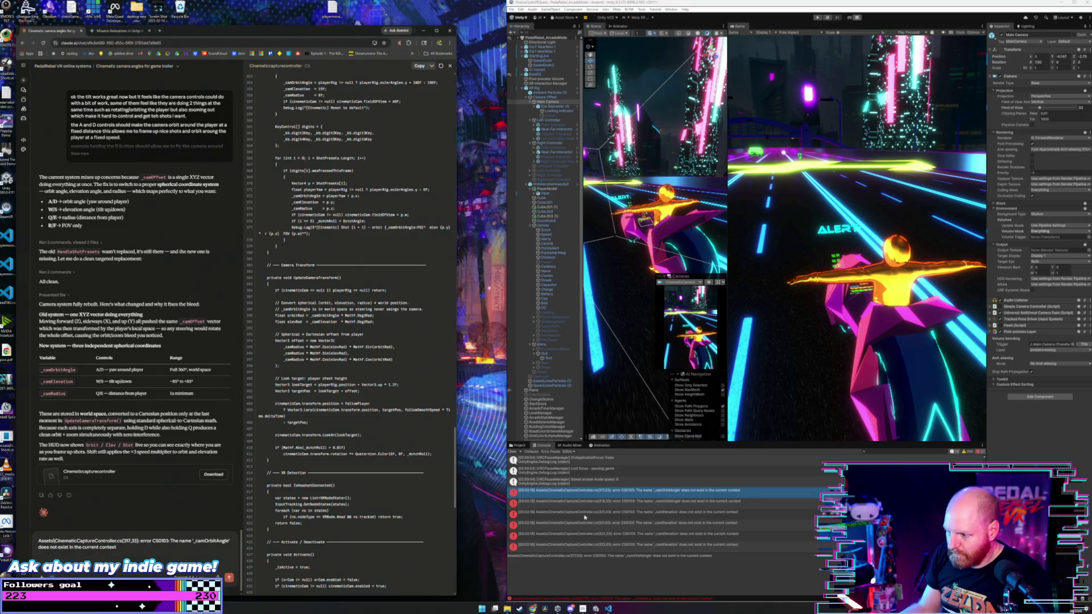
# - Add the _camOrbitAngle and (321,33) _camElevation errors to the message on separate lines
pyautogui.click(625, 501)
pyautogui.tripleClick(648, 560)
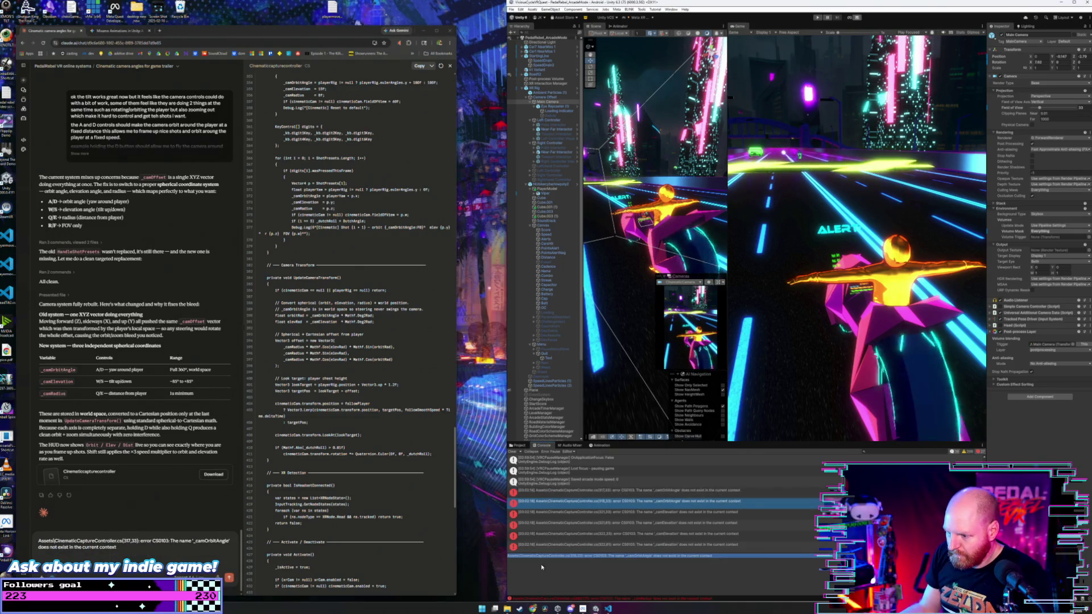
pyautogui.click(124, 557)
pyautogui.write("Assets\\CinematicCaptureController.cs(318,33): error CS0103: The name '_camOrbitAngle' does not exist in the current context")
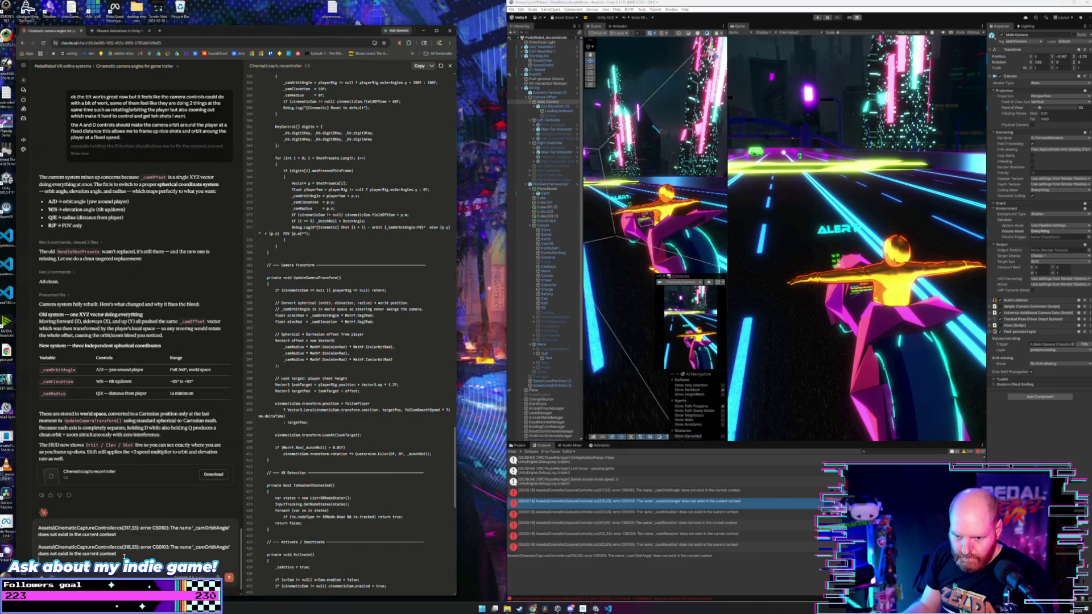
pyautogui.hotkey('shift', 'Return')
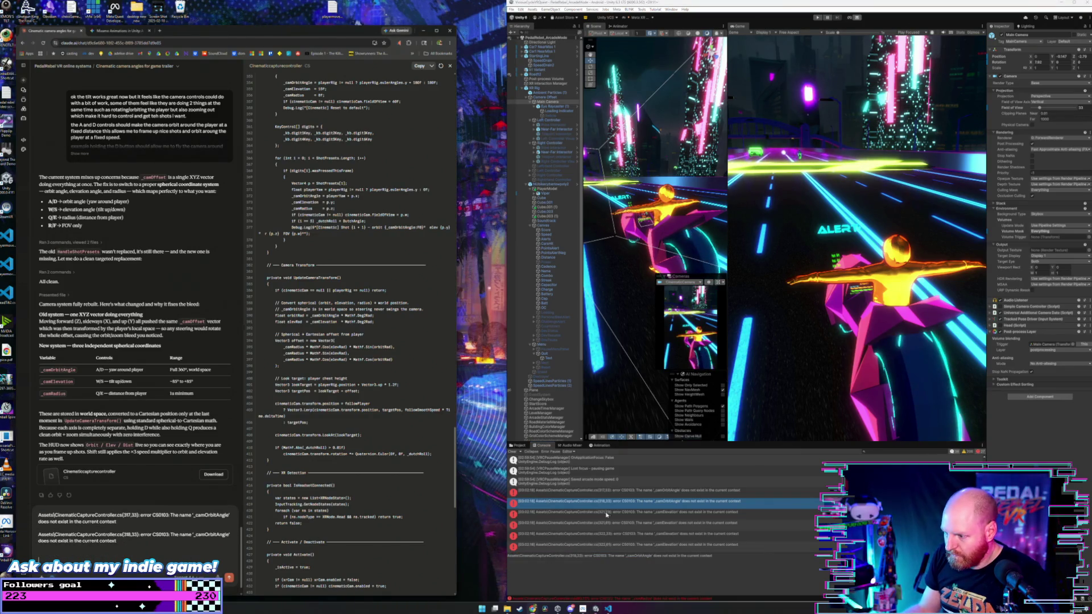
pyautogui.click(606, 512)
pyautogui.tripleClick(723, 556)
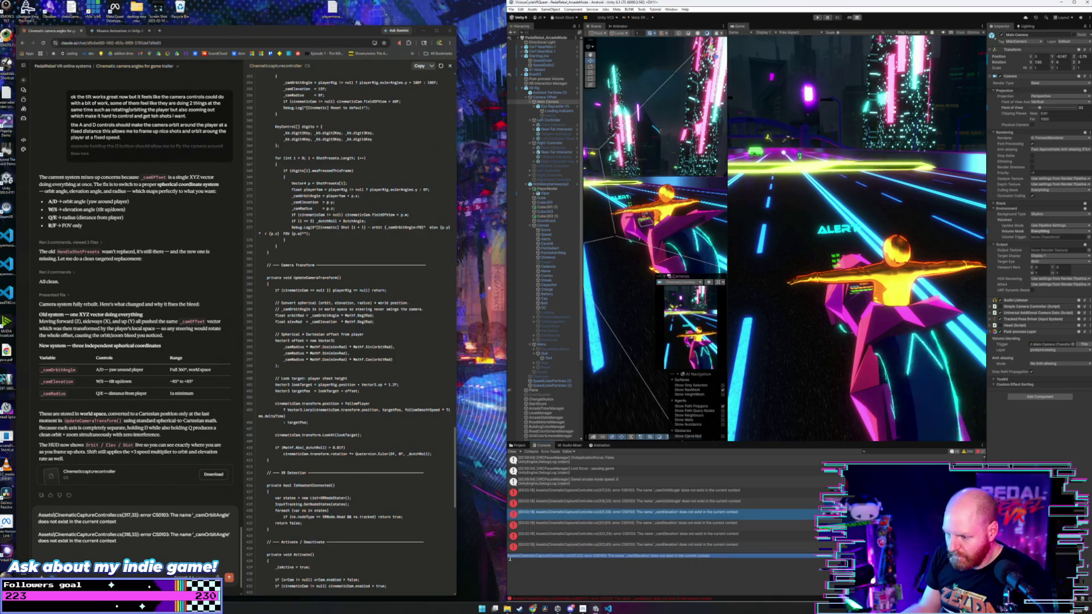
pyautogui.click(86, 556)
pyautogui.write("Assets\\CinematicCaptureController.cs(321,33): error CS0103: The name '_camElevation' does not exist in the current context")
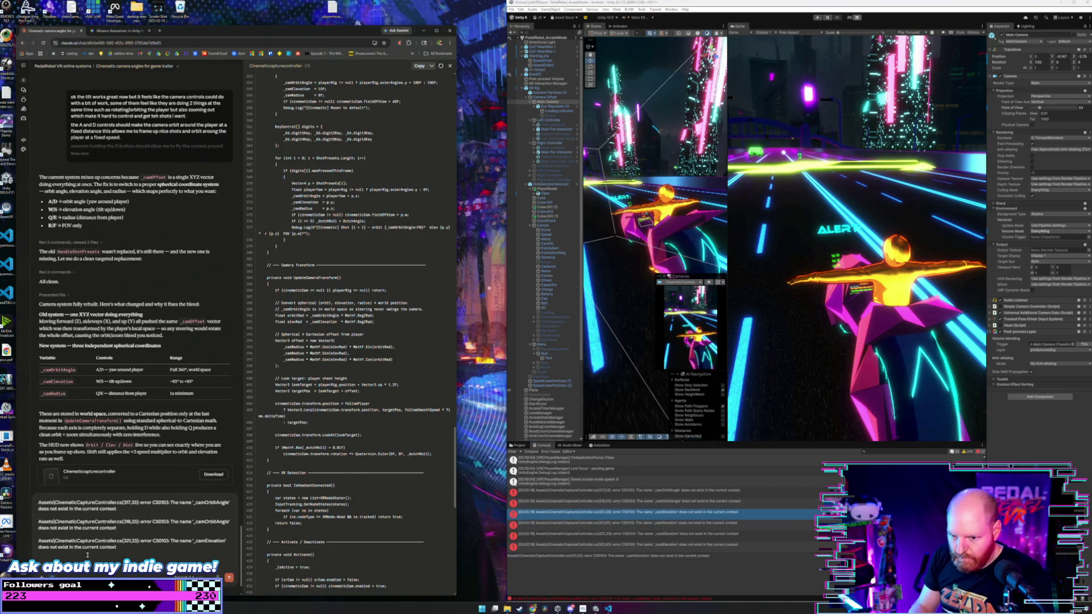
# - Check the (322,33) _camElevation error, then send the collected errors to Claude
pyautogui.click(663, 534)
pyautogui.scroll(-3, 670, 527)
pyautogui.scroll(-3, 682, 528)
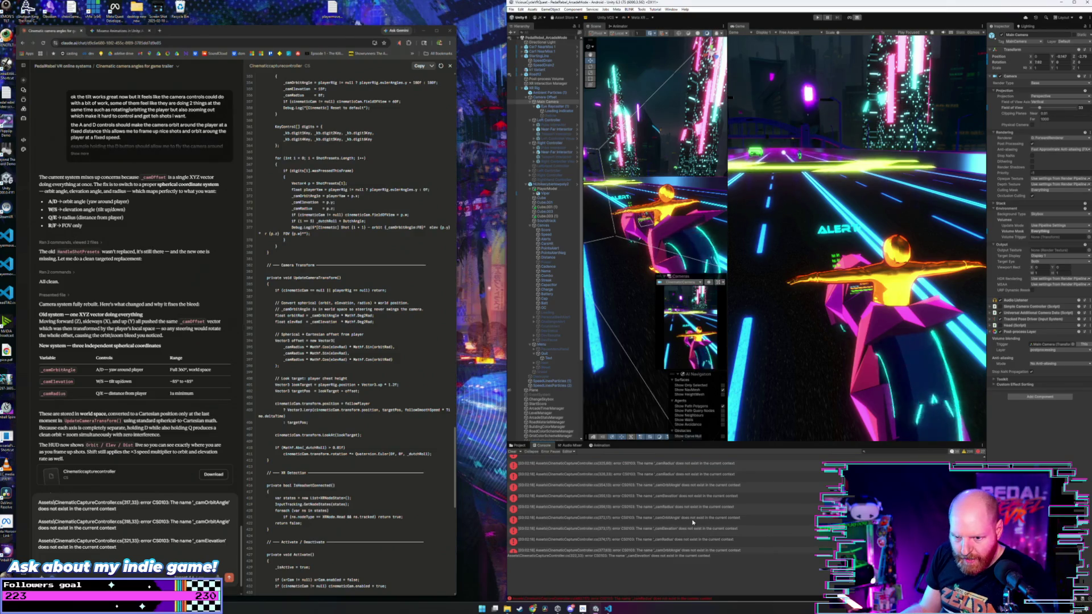
pyautogui.scroll(-5, 692, 521)
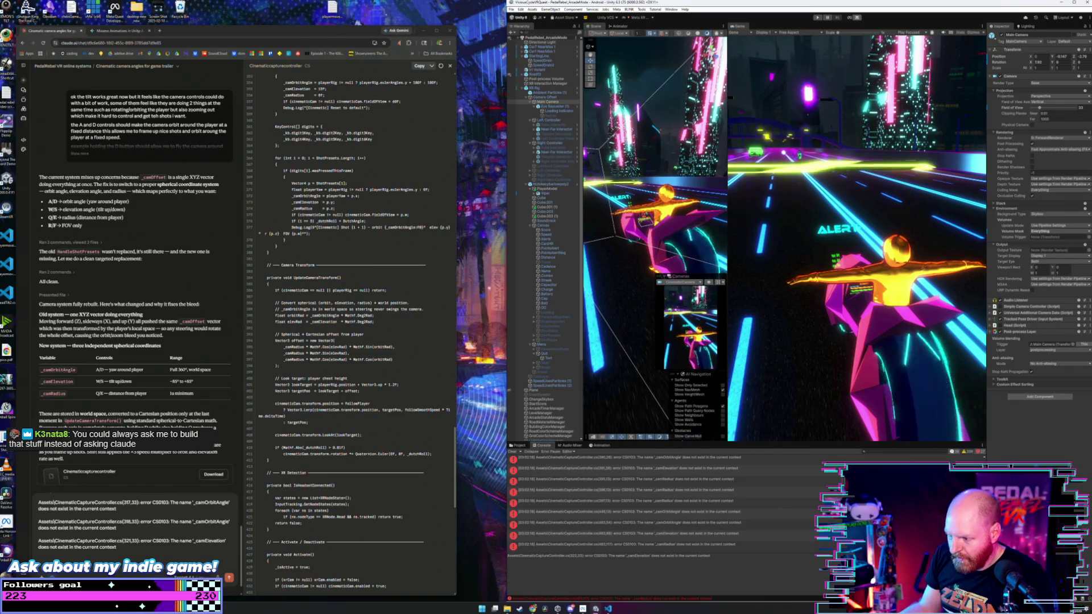
pyautogui.press('Return')
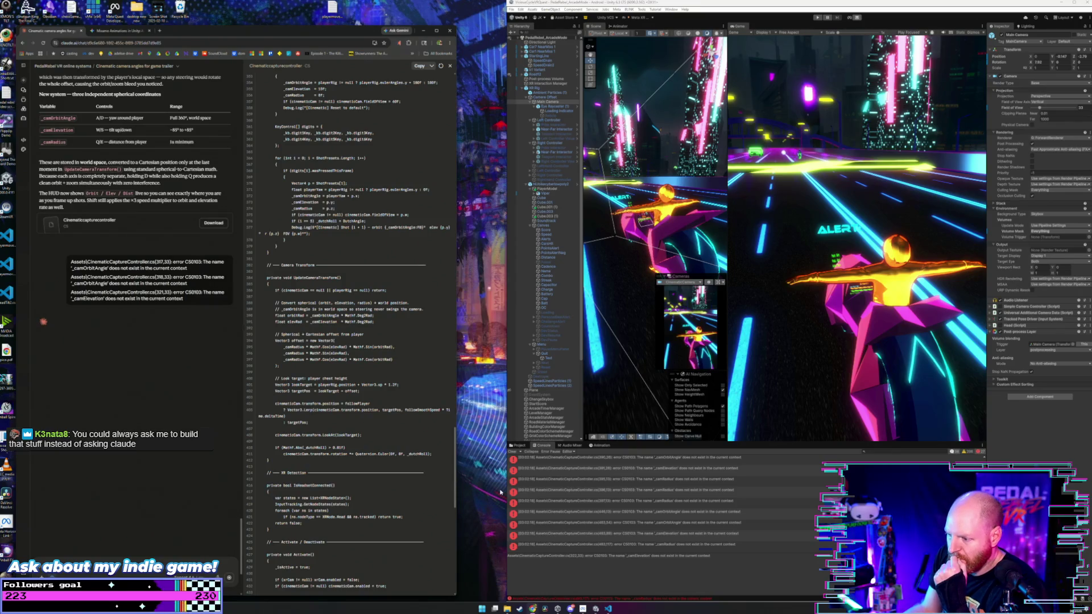
pyautogui.click(519, 456)
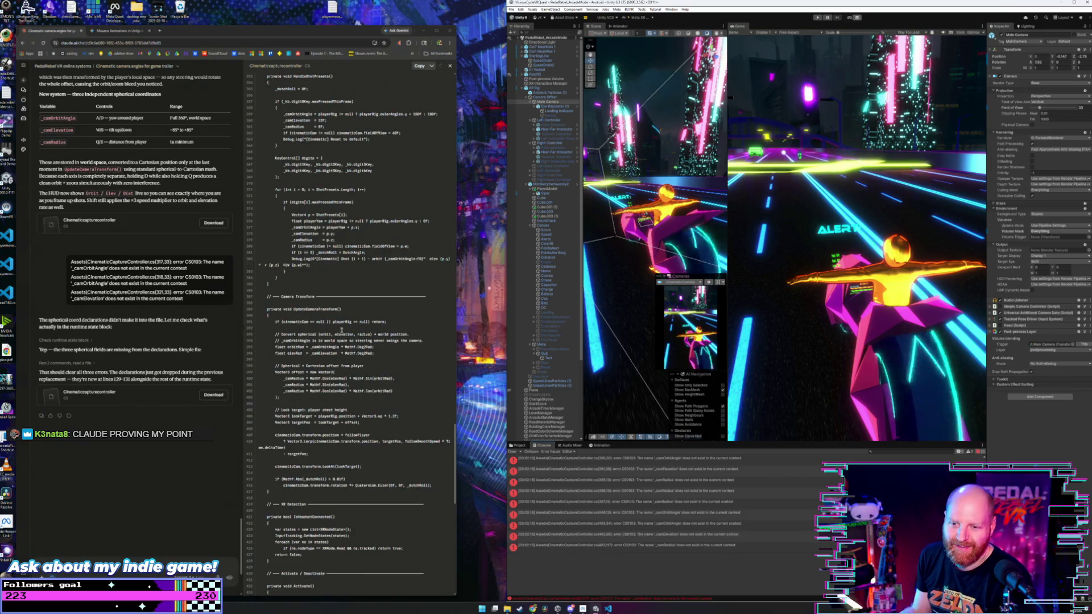
# - Bring CinematicCaptureController.cs forward in the code editor after Claude's corrected reply
pyautogui.click(608, 608)
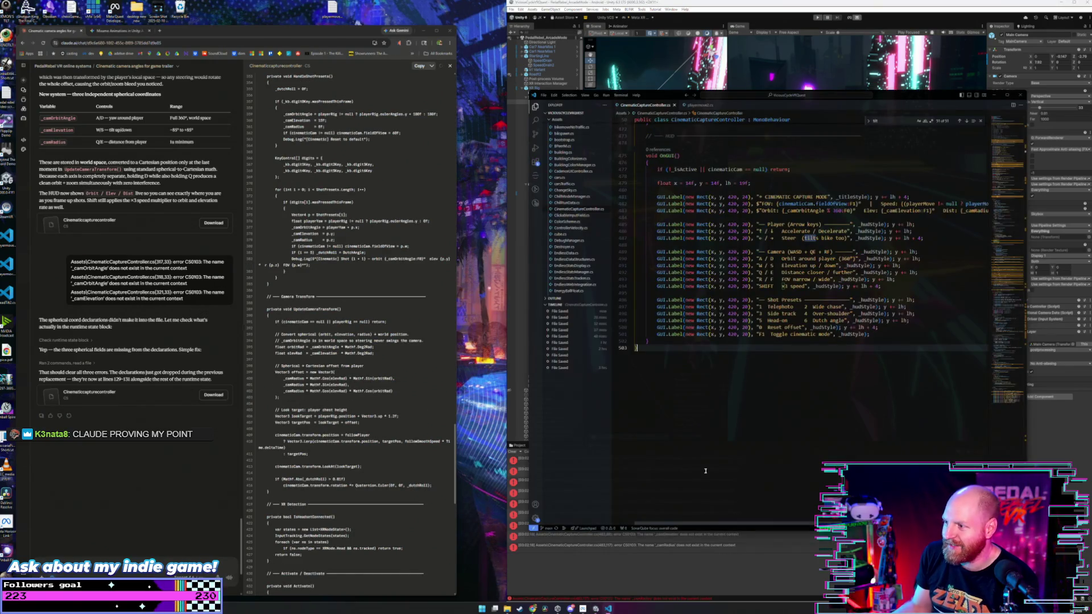
pyautogui.scroll(5, 760, 329)
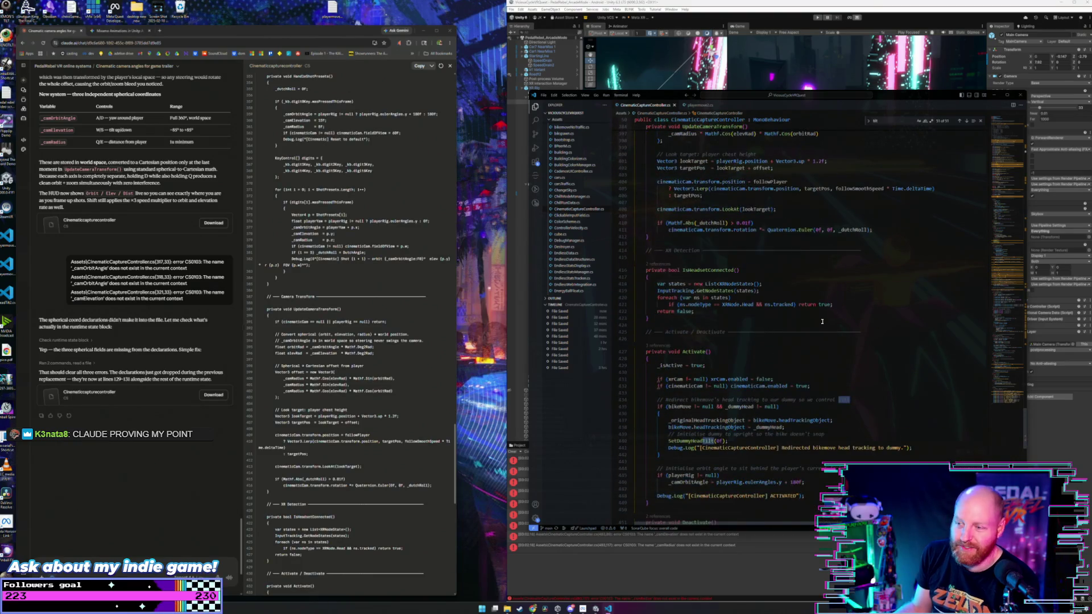
pyautogui.click(1026, 123)
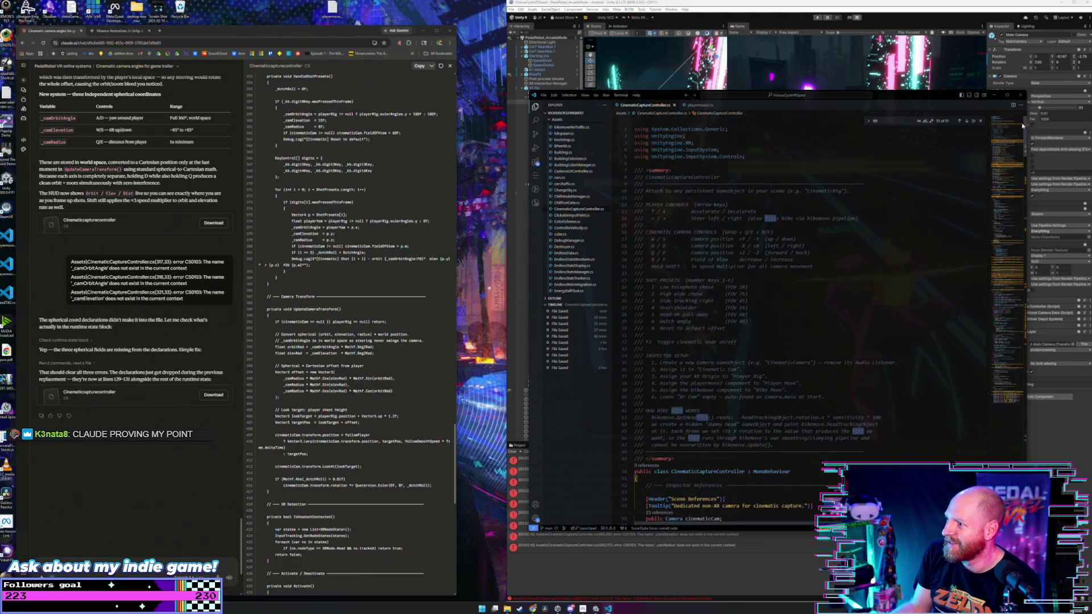
pyautogui.scroll(-15, 838, 234)
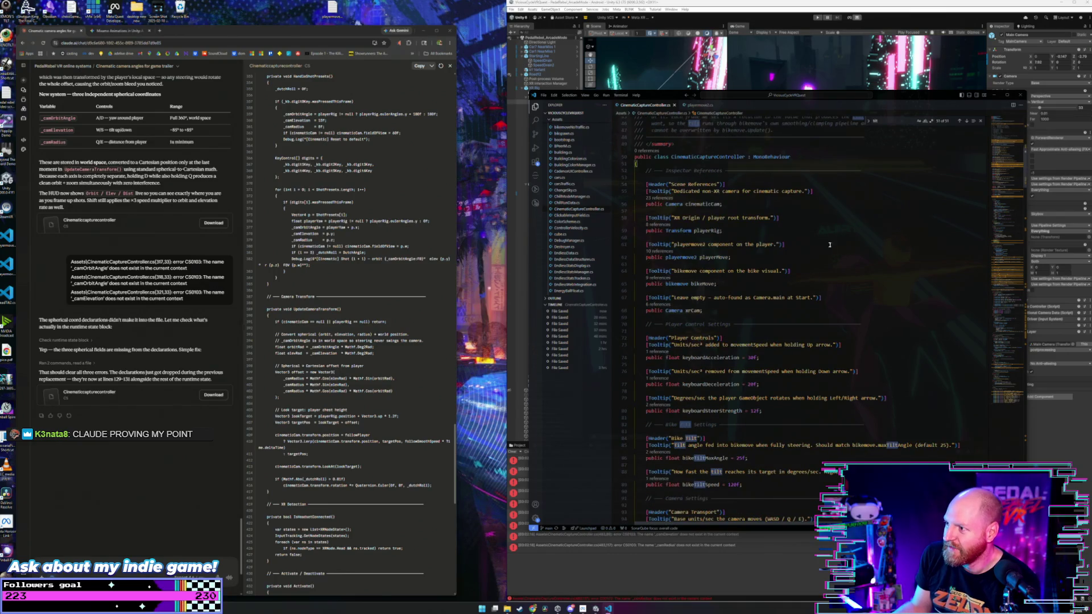
pyautogui.click(994, 95)
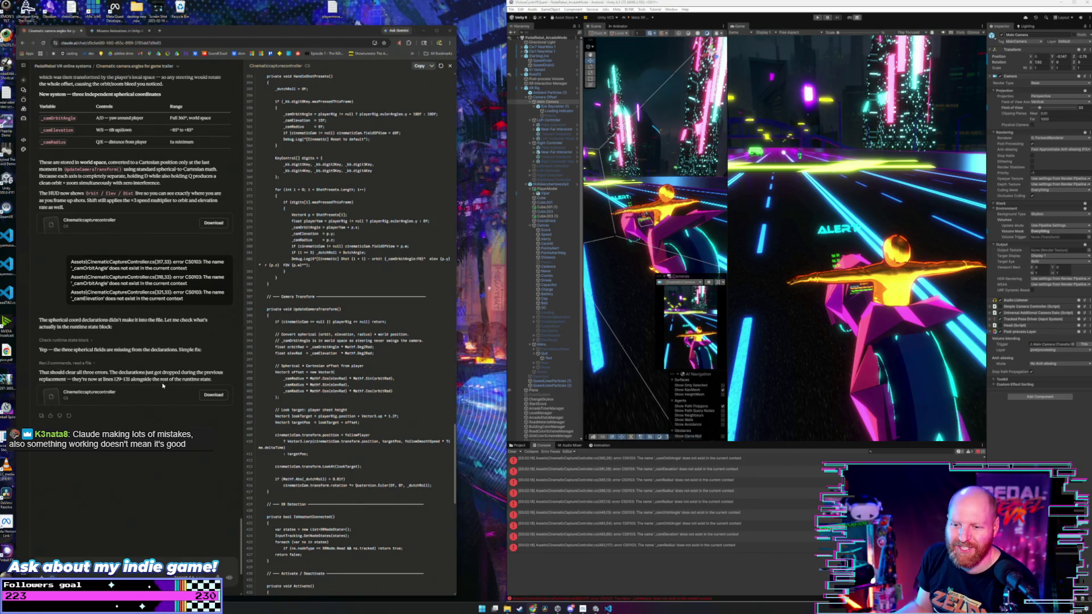
# - Replace all of CinematicCaptureController.cs with Claude's corrected code, then return to Unity to recompile
pyautogui.click(414, 72)
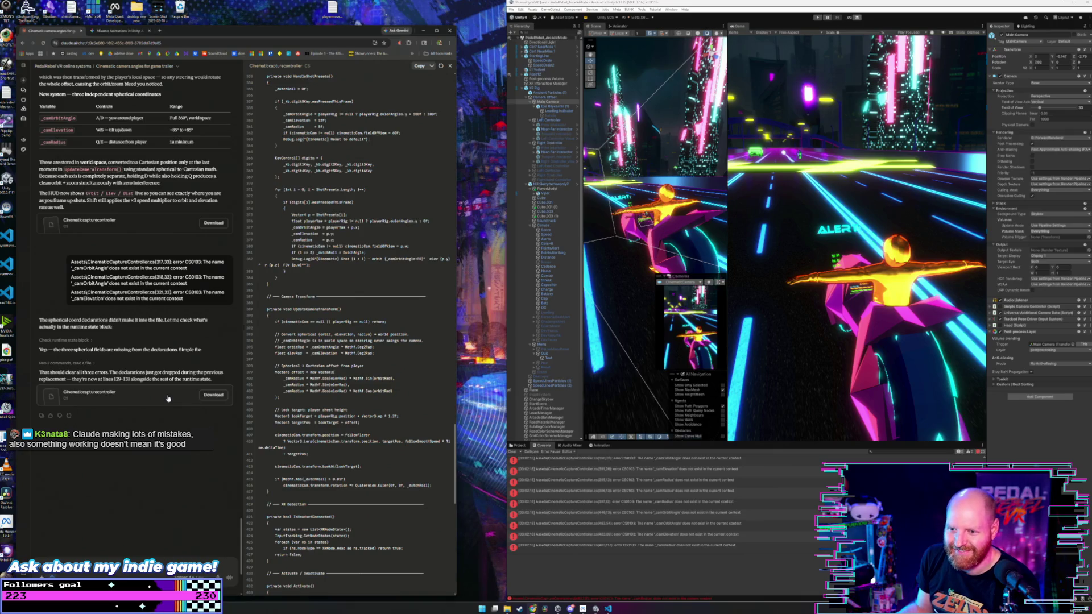
pyautogui.click(418, 67)
pyautogui.click(597, 608)
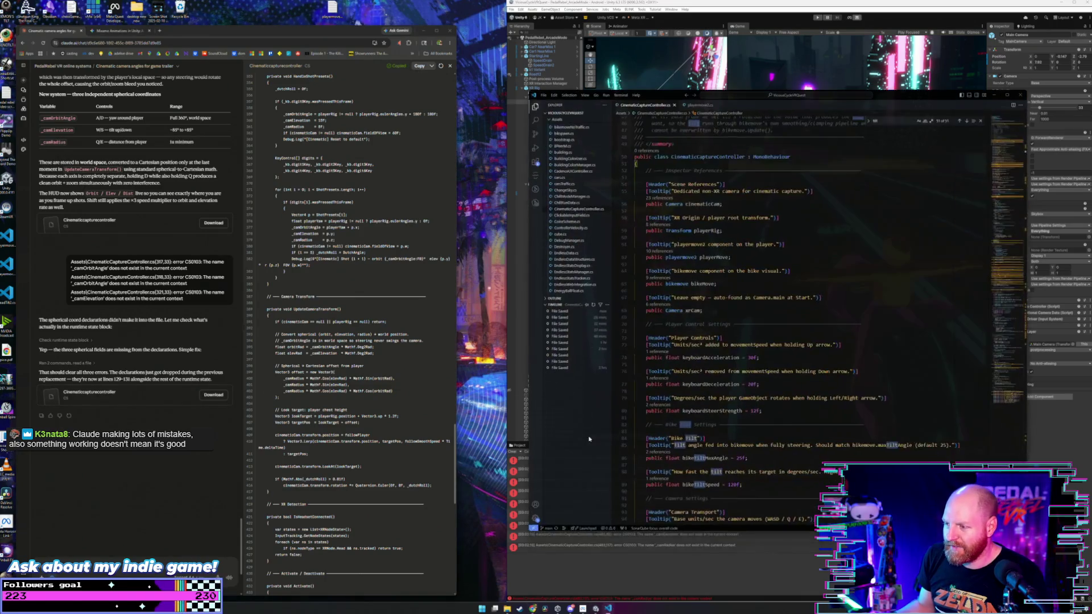
pyautogui.click(830, 278)
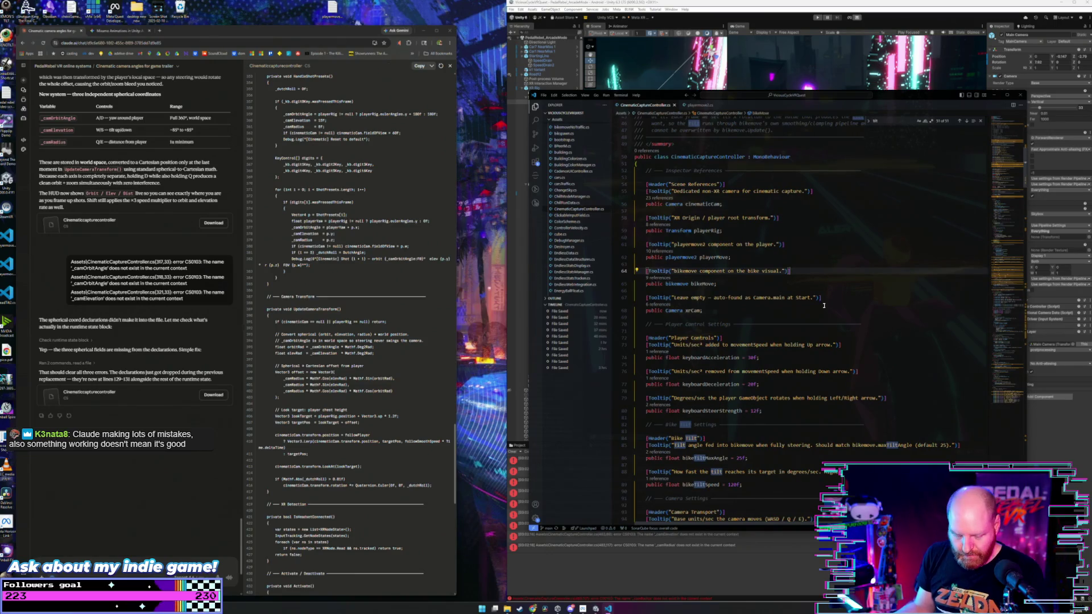
pyautogui.hotkey('ctrl', 'a')
pyautogui.hotkey('ctrl', 'v')
pyautogui.scroll(6, 823, 305)
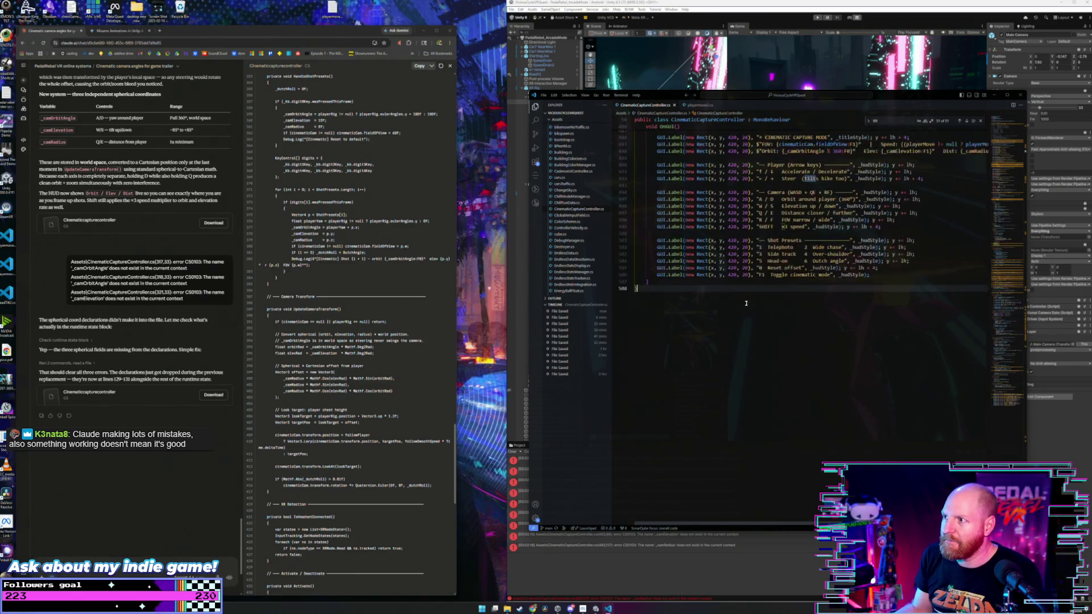
pyautogui.click(679, 51)
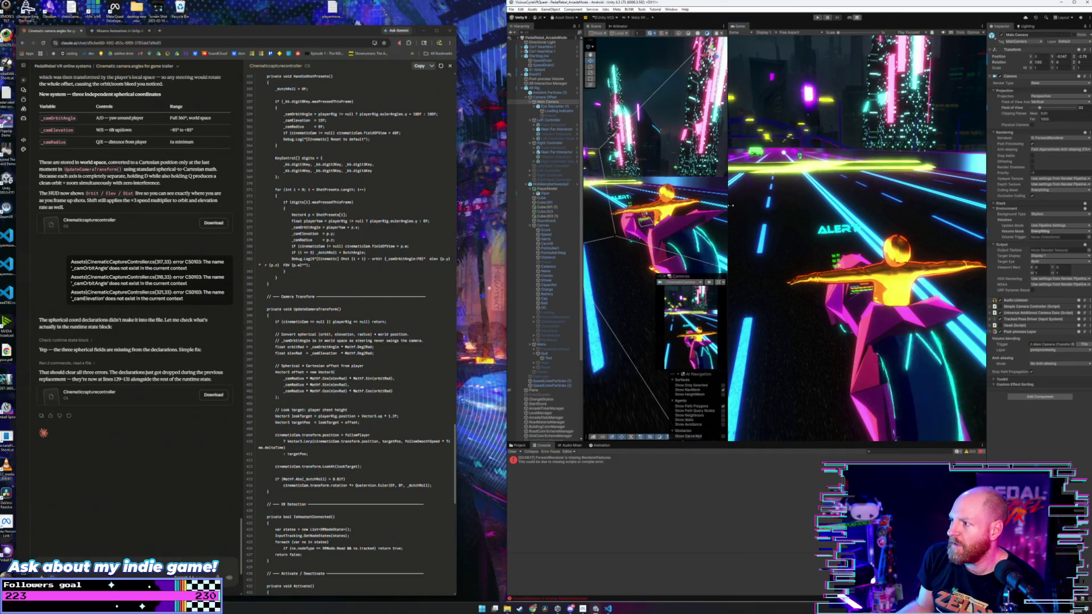
# - Enter play mode with Ctrl+P to test the new cinematic camera
pyautogui.hotkey('ctrl', 'p')
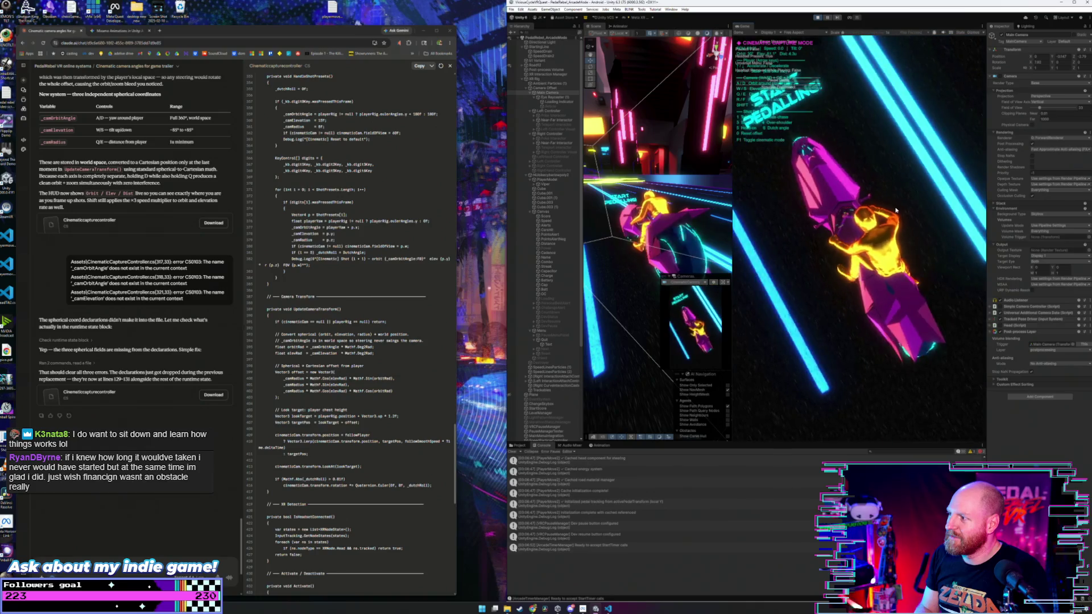
# - Switch between cinematic shot presets 1 and 2 while the bike rides
pyautogui.press('1')
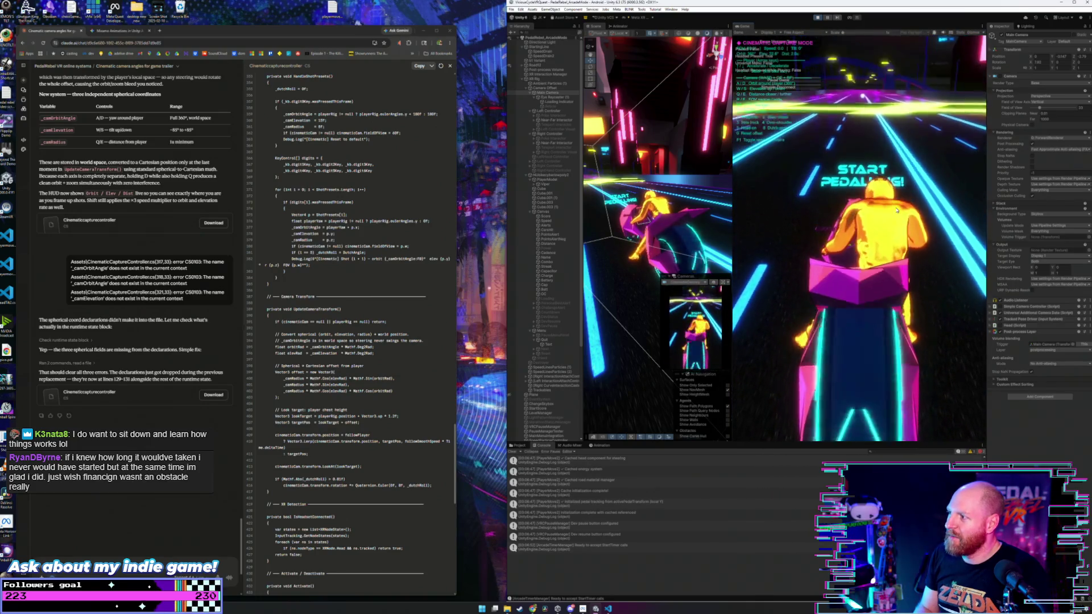
pyautogui.press('2')
pyautogui.press('1')
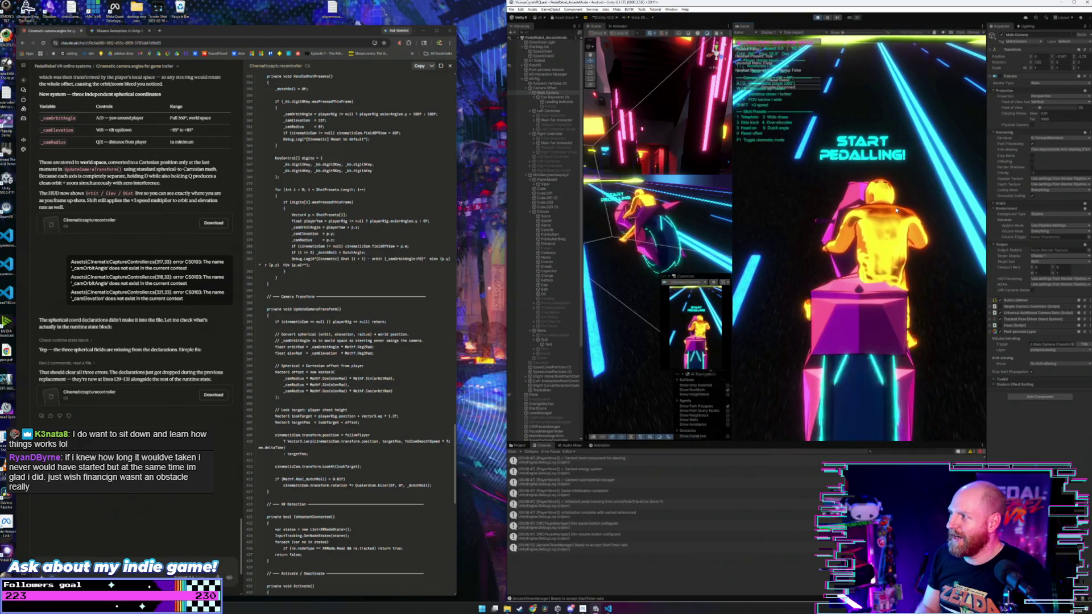
pyautogui.press('2')
pyautogui.press('1')
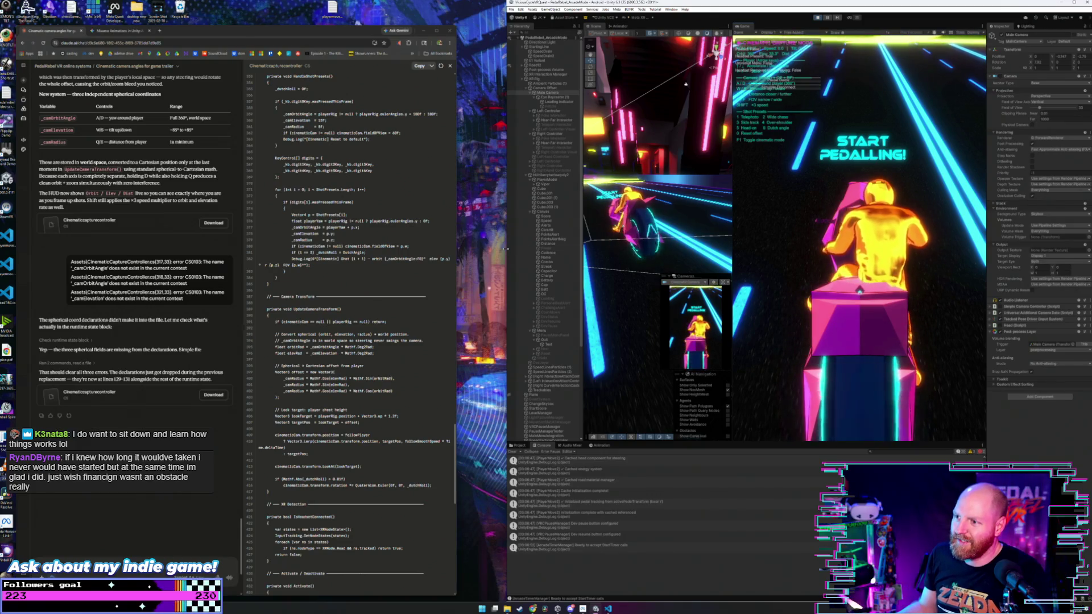
# - Widen the Unity window leftward, then lower the camera and pull it farther back
pyautogui.moveTo(505, 251); pyautogui.dragTo(206, 236)
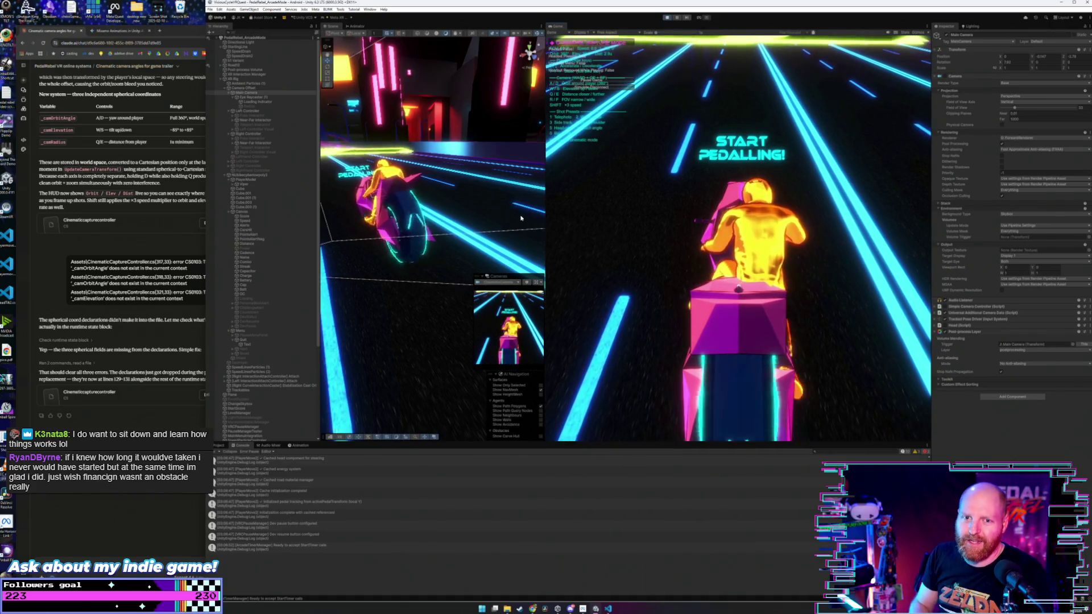
pyautogui.press('s')
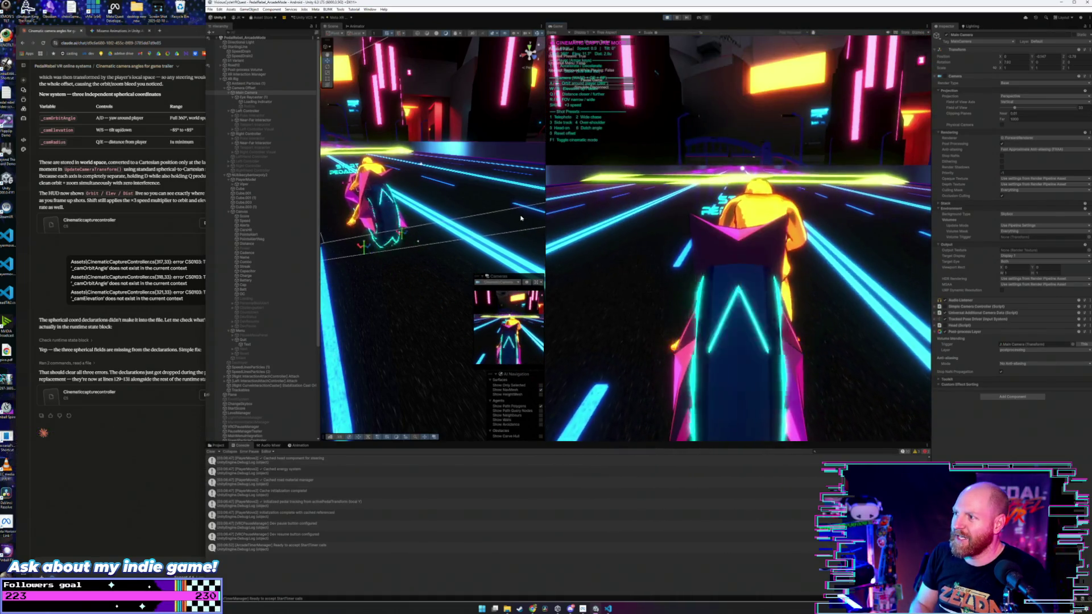
pyautogui.press('e')
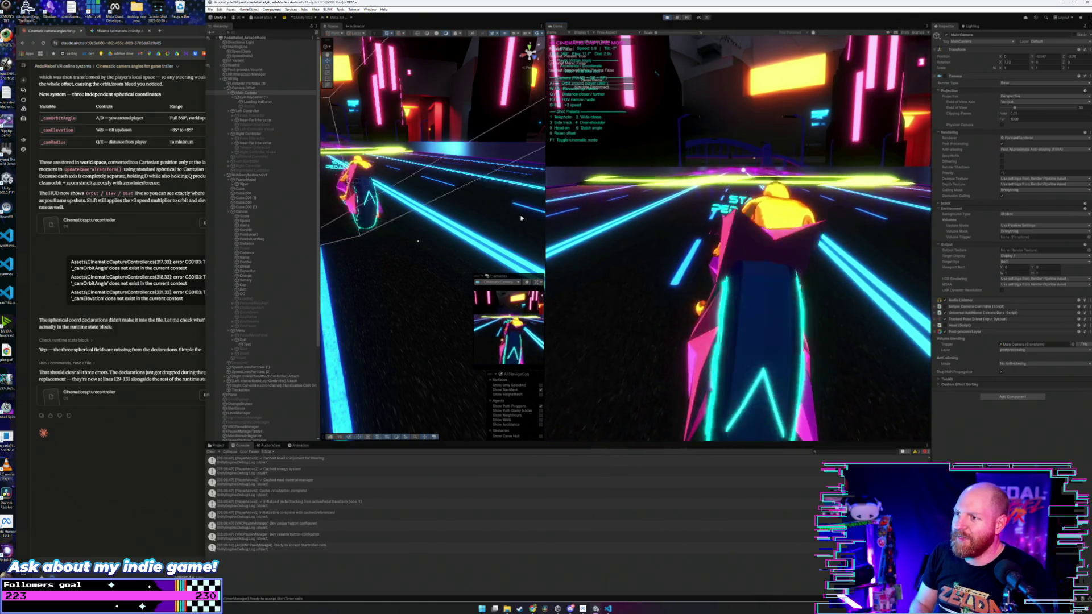